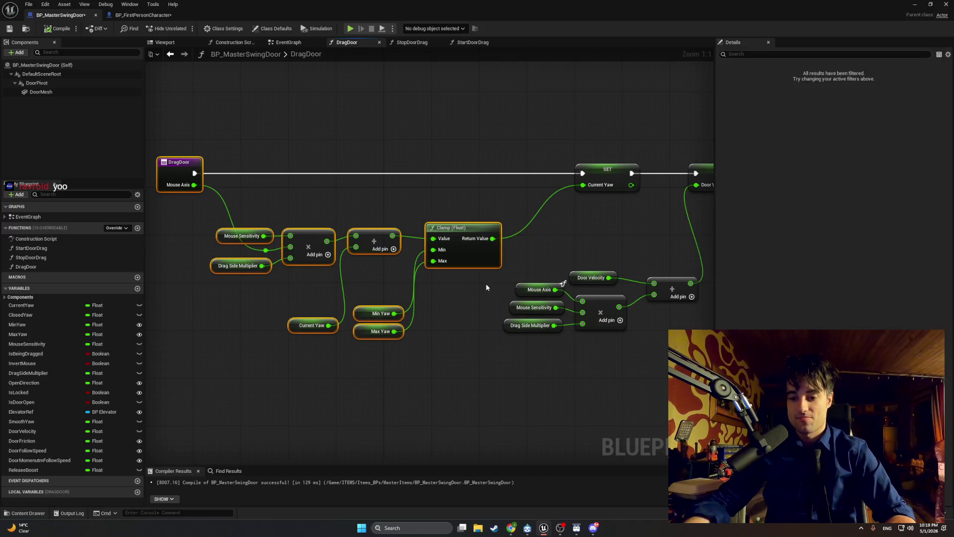
Step: Add an Absolute (Float) node to the DragDoor graph
{"action": "left_click_drag", "start_coordinate": [481, 299], "coordinate": [396, 301]}
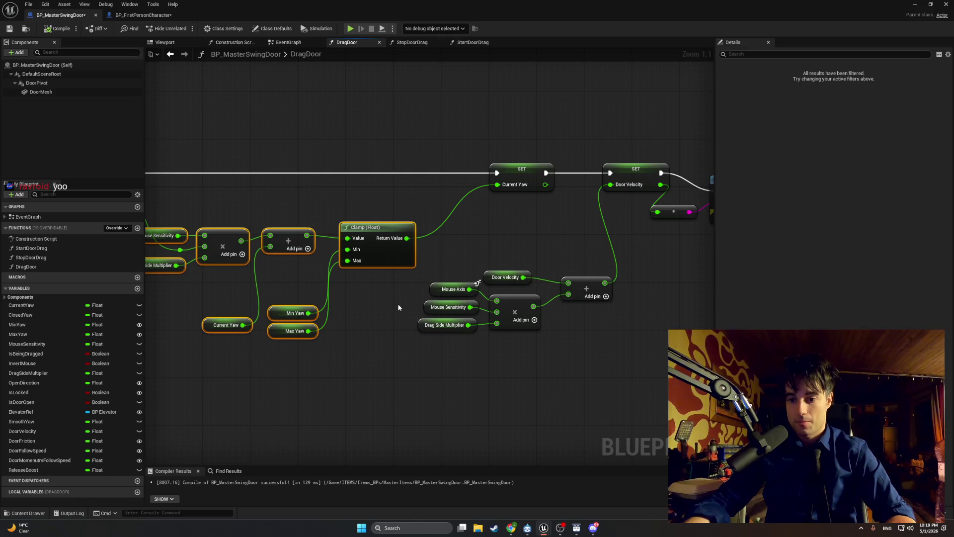
{"action": "left_click_drag", "start_coordinate": [454, 341], "coordinate": [440, 303]}
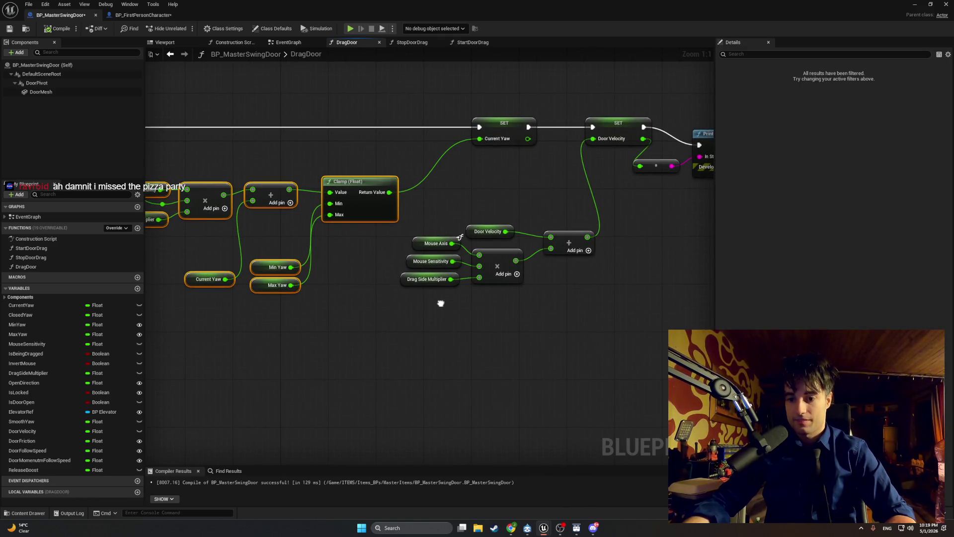
{"action": "left_click", "coordinate": [480, 383]}
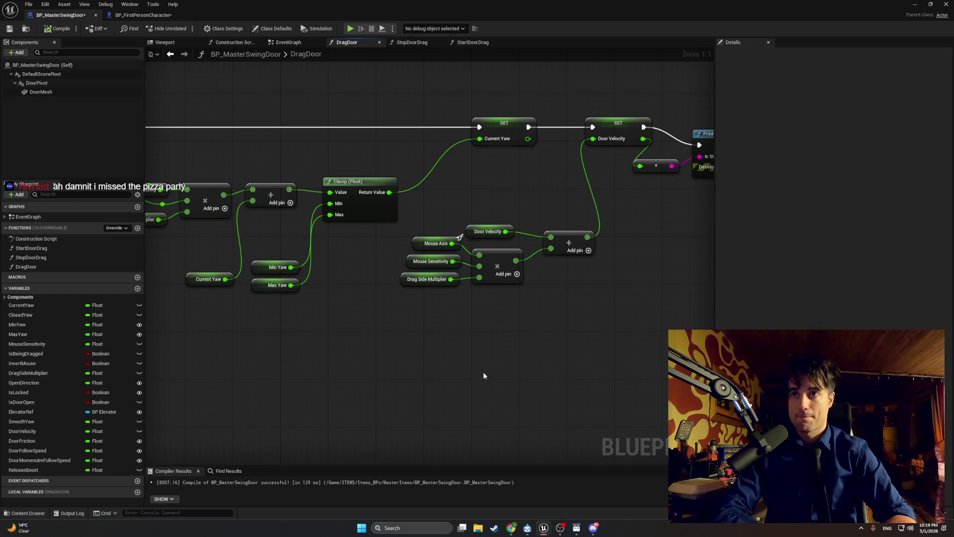
{"action": "right_click", "coordinate": [484, 375]}
{"action": "type", "text": "abs"}
{"action": "key", "text": "Return"}
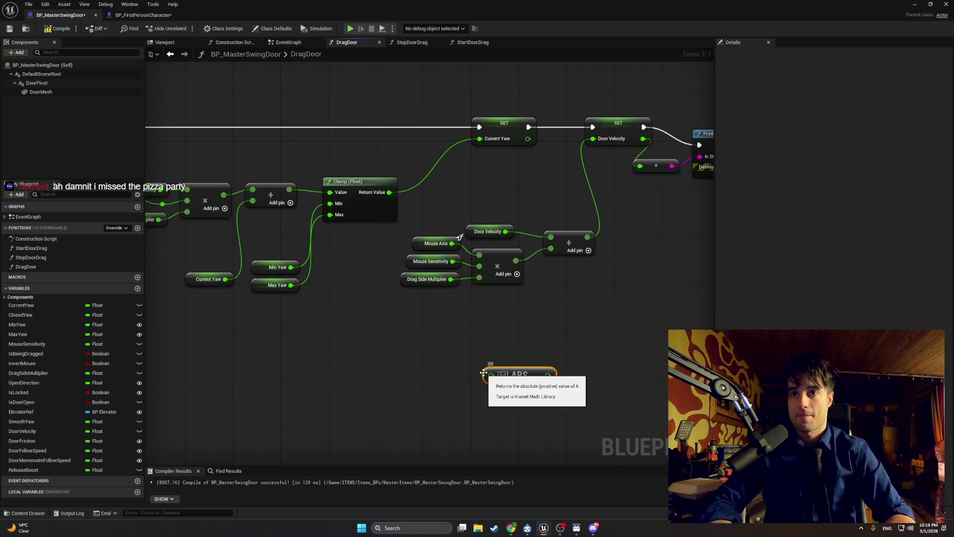
Step: Bring a Mouse Axis value near ABS and add a Less (<) comparison node
{"action": "left_click", "coordinate": [417, 243]}
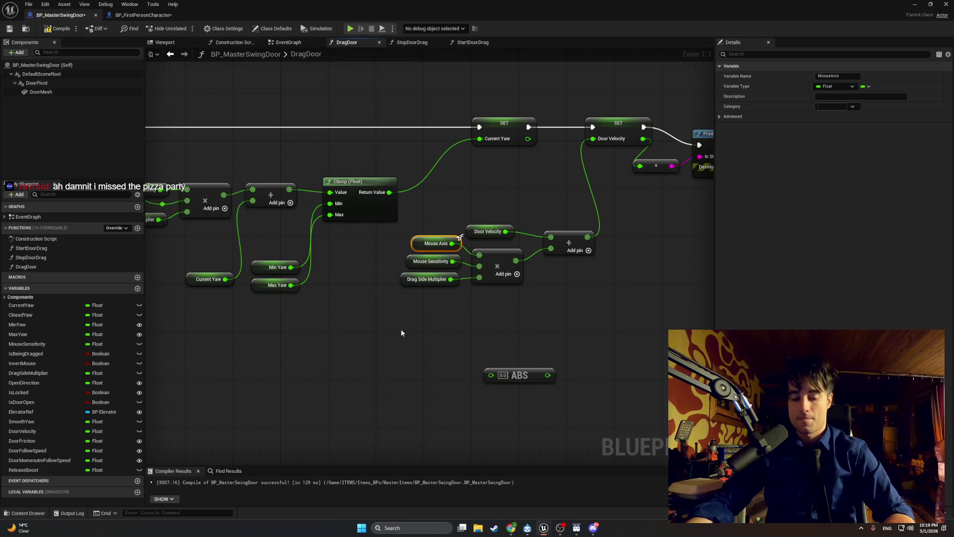
{"action": "mouse_move", "coordinate": [443, 368]}
{"action": "left_mouse_down"}
{"action": "mouse_move", "coordinate": [481, 374]}
{"action": "mouse_move", "coordinate": [472, 368]}
{"action": "left_mouse_up"}
{"action": "left_click", "coordinate": [477, 345]}
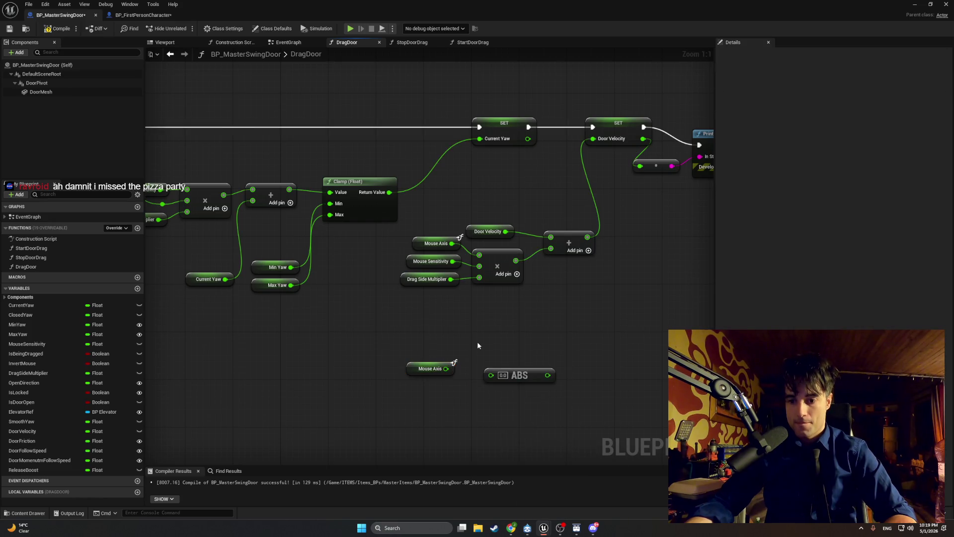
{"action": "right_click", "coordinate": [582, 354]}
{"action": "type", "text": "<"}
{"action": "key", "text": "Return"}
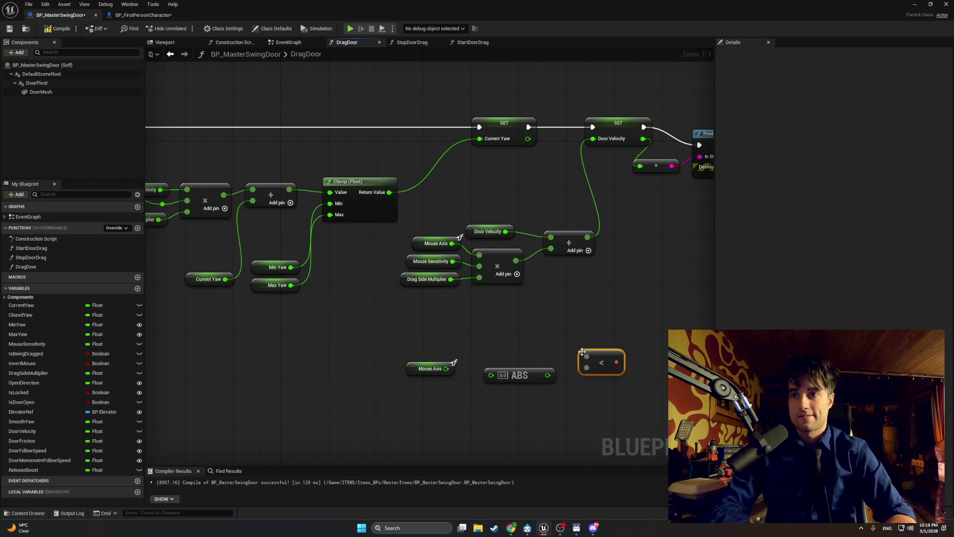
Step: Wire Mouse Axis into ABS and ABS into the < node, then reposition them
{"action": "mouse_move", "coordinate": [547, 375]}
{"action": "left_mouse_down"}
{"action": "mouse_move", "coordinate": [571, 380]}
{"action": "mouse_move", "coordinate": [587, 368]}
{"action": "left_mouse_up"}
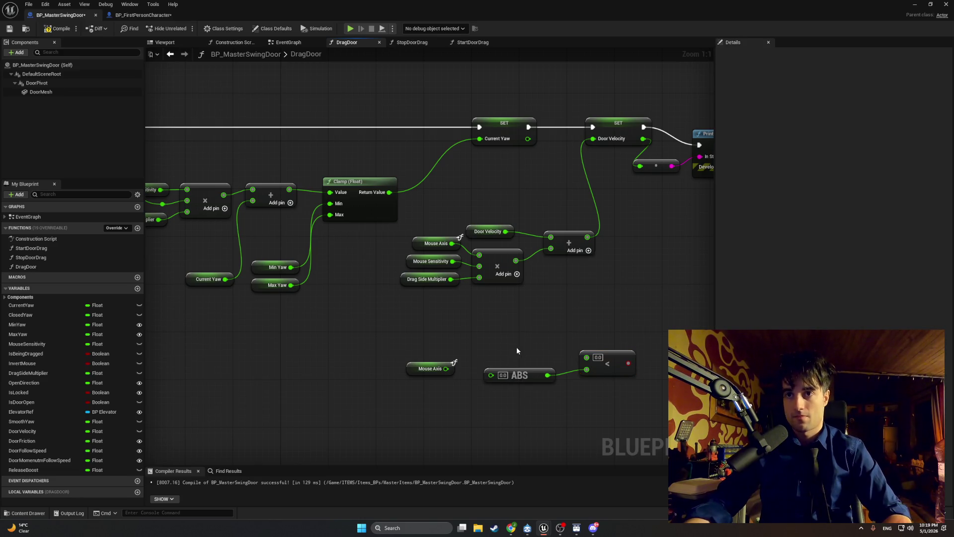
{"action": "left_click_drag", "start_coordinate": [446, 368], "coordinate": [497, 379]}
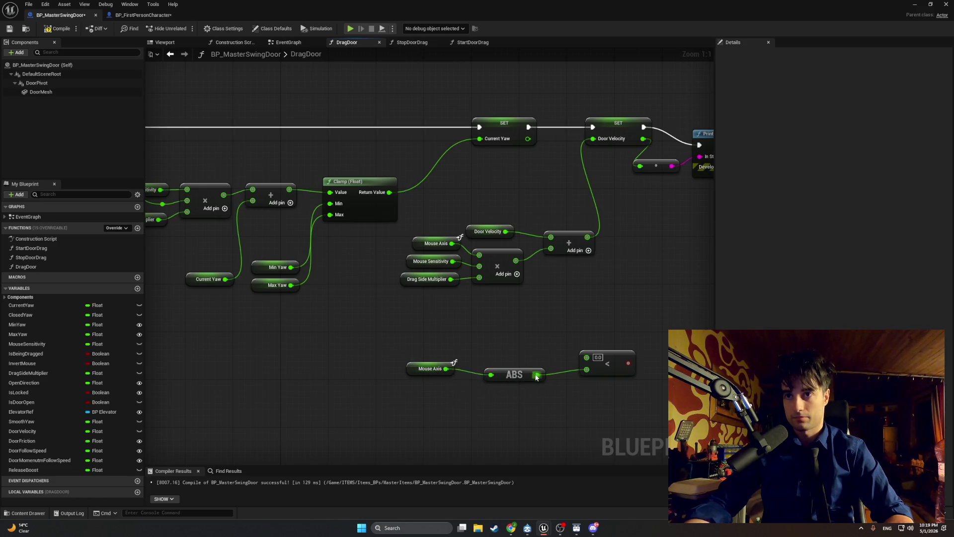
{"action": "left_click_drag", "start_coordinate": [552, 399], "coordinate": [404, 352]}
{"action": "mouse_move", "coordinate": [513, 372]}
{"action": "left_mouse_down"}
{"action": "mouse_move", "coordinate": [519, 348]}
{"action": "mouse_move", "coordinate": [599, 362]}
{"action": "mouse_move", "coordinate": [586, 356]}
{"action": "left_mouse_up"}
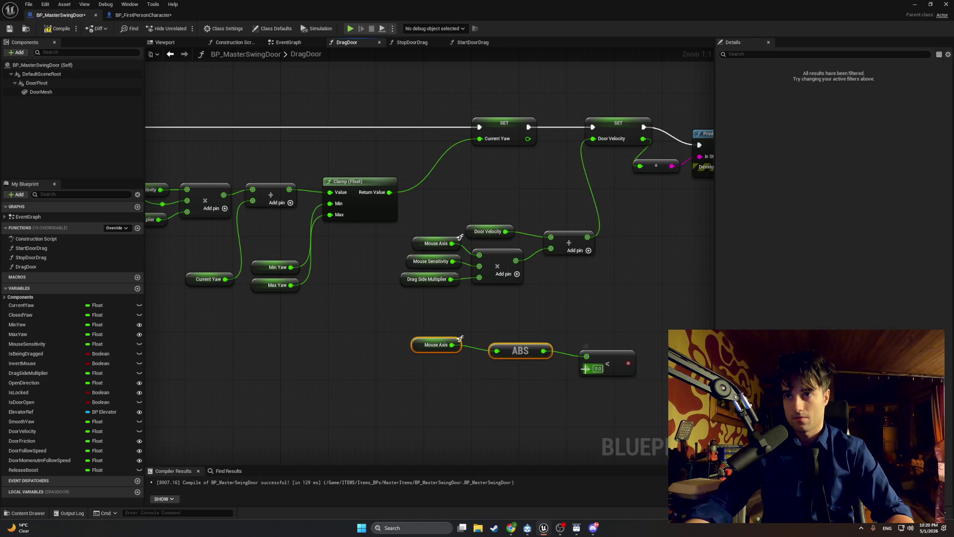
Step: Set the < node's compare value to 0.1, tidy the layout, and switch to YouTube
{"action": "type", "text": "0.1"}
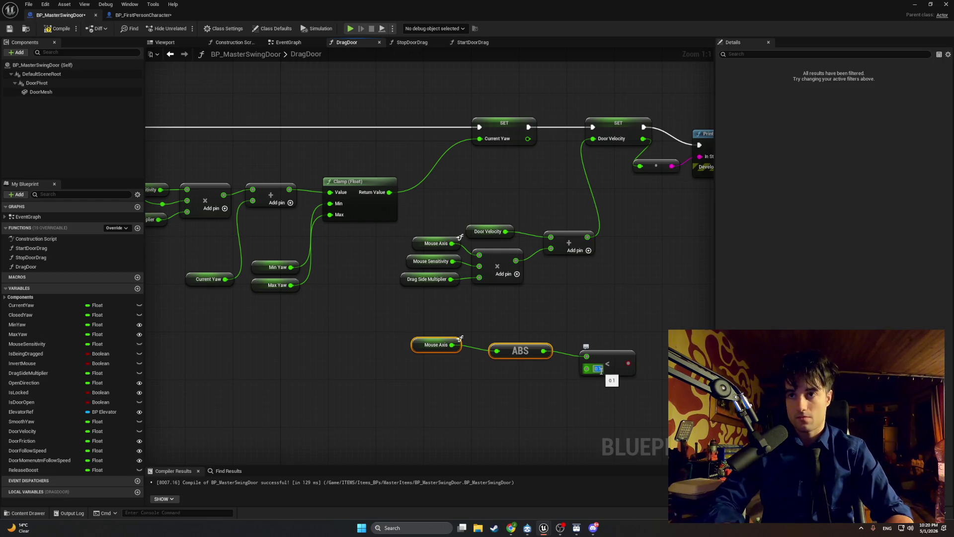
{"action": "left_click", "coordinate": [501, 409]}
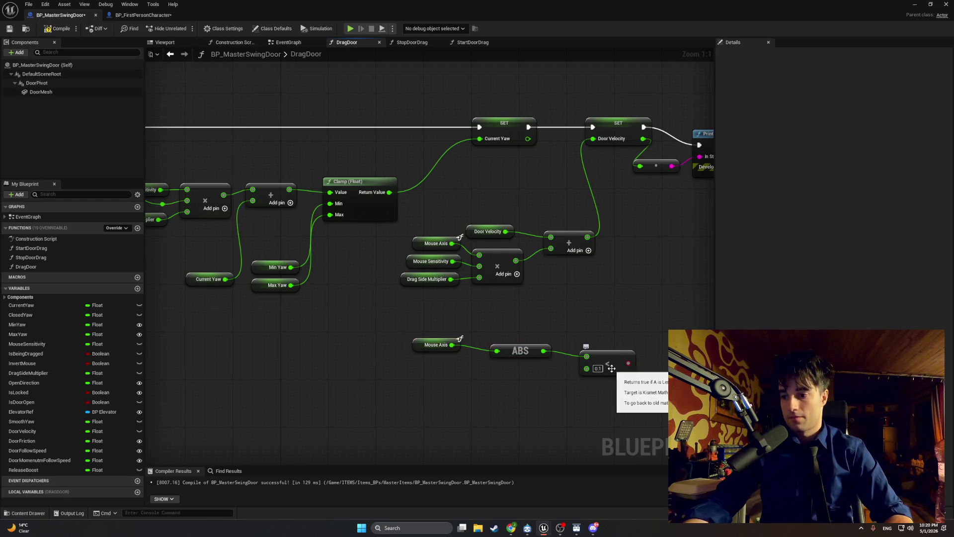
{"action": "left_click_drag", "start_coordinate": [604, 364], "coordinate": [575, 355]}
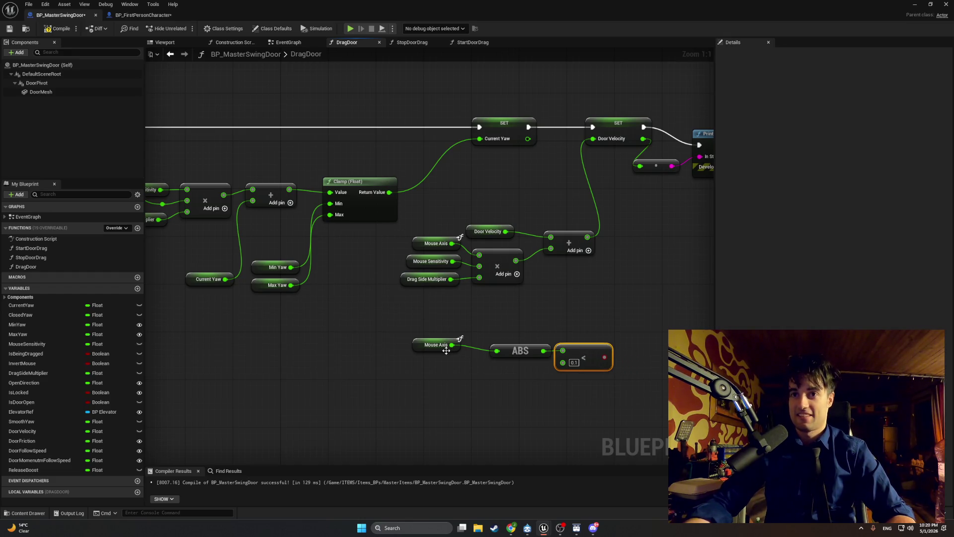
{"action": "left_click_drag", "start_coordinate": [421, 347], "coordinate": [445, 354]}
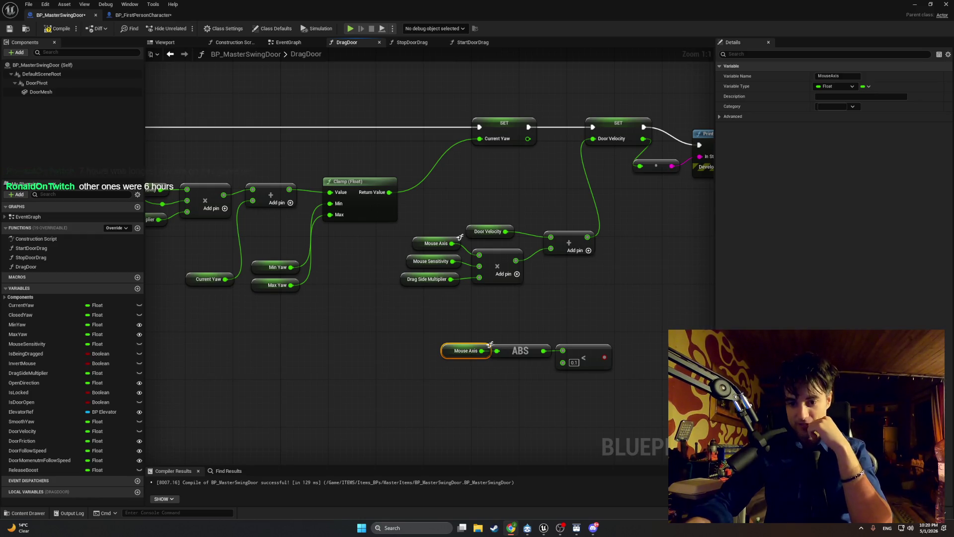
{"action": "key", "text": "alt+Tab"}
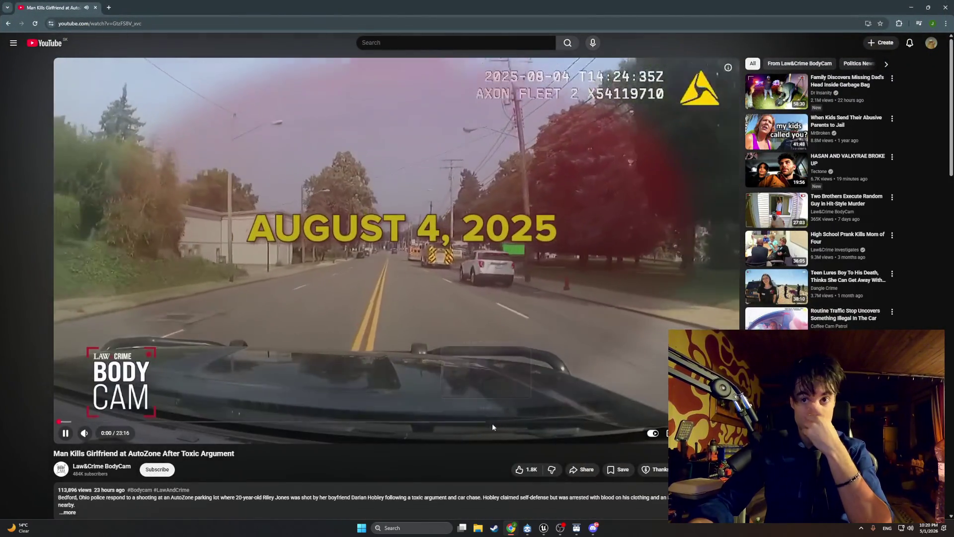
Step: Mute the bodycam video, seek to about 10:45, then pause it at 11:22
{"action": "key", "text": "m"}
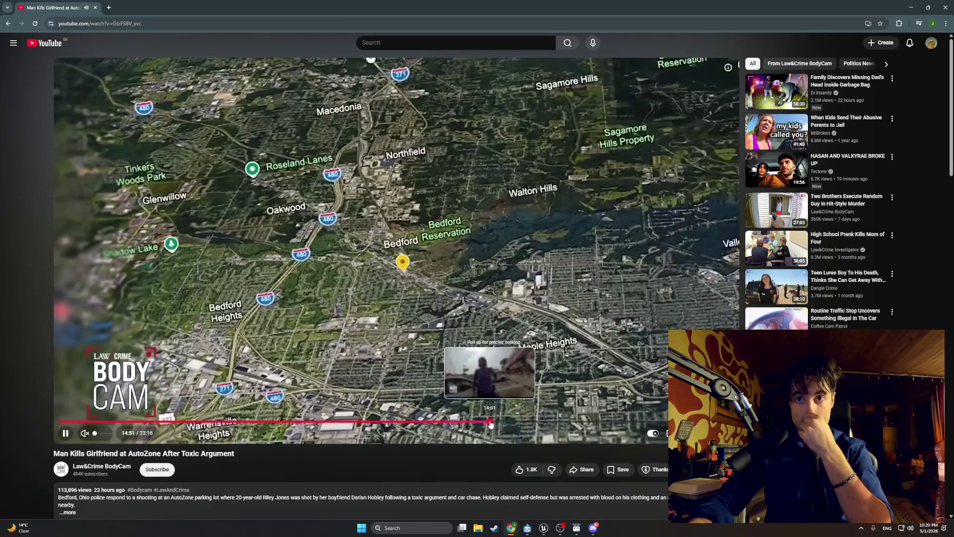
{"action": "mouse_move", "coordinate": [489, 423]}
{"action": "left_mouse_down"}
{"action": "mouse_move", "coordinate": [644, 428]}
{"action": "mouse_move", "coordinate": [372, 422]}
{"action": "left_mouse_up"}
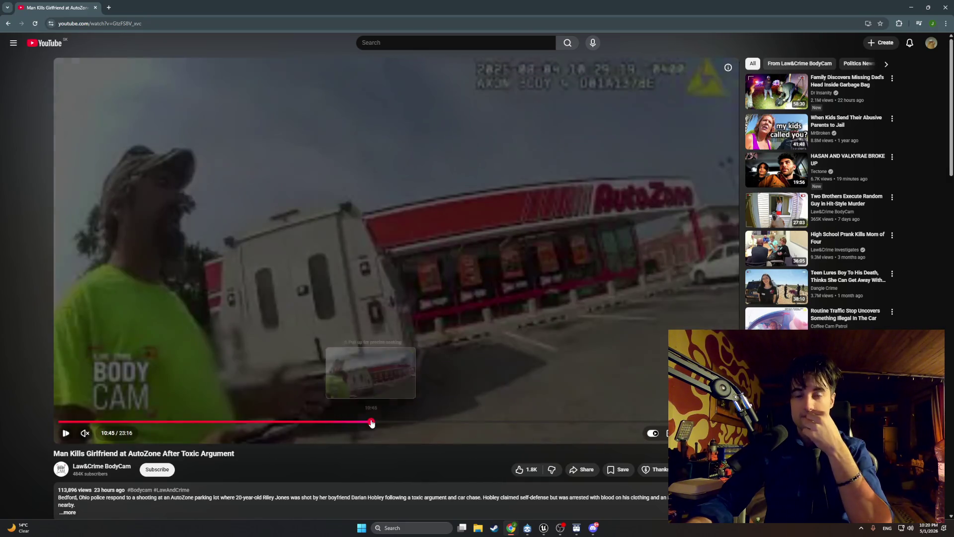
{"action": "left_click", "coordinate": [550, 255]}
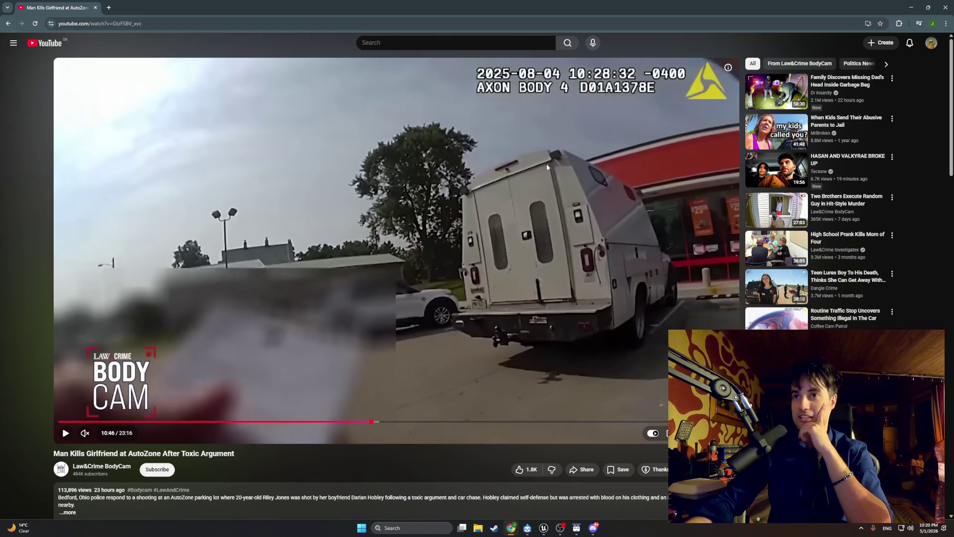
{"action": "left_click", "coordinate": [575, 251]}
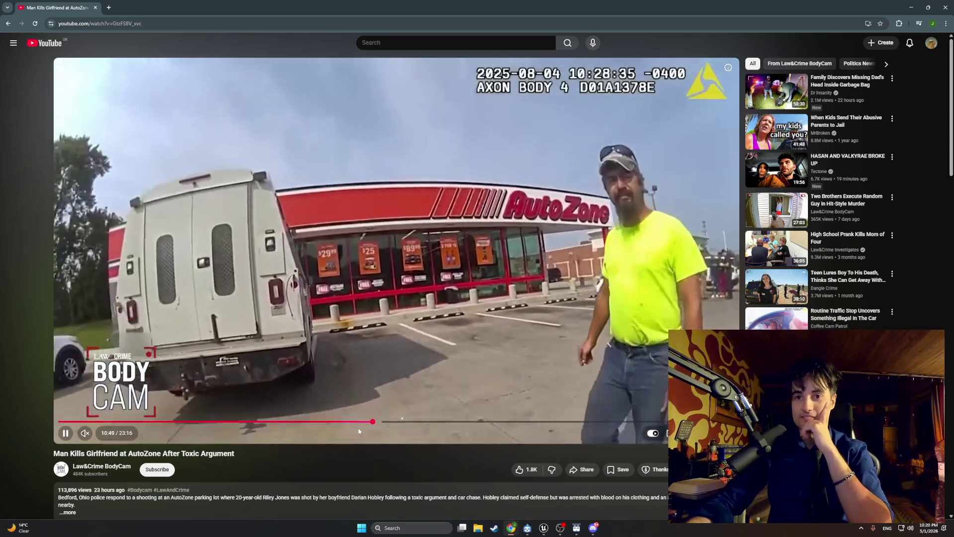
{"action": "key", "text": "Right"}
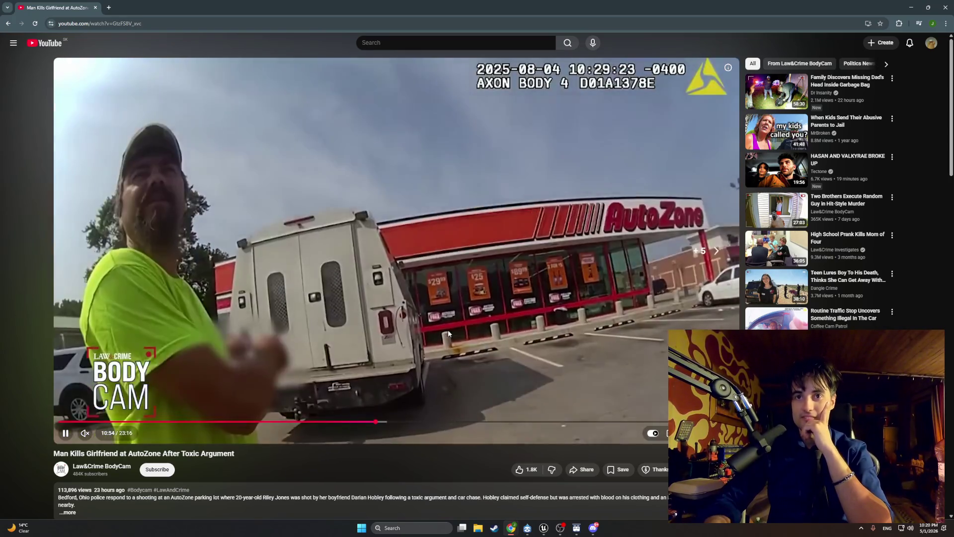
{"action": "key", "text": "Right"}
{"action": "key", "text": "Right"}
{"action": "key", "text": "Right"}
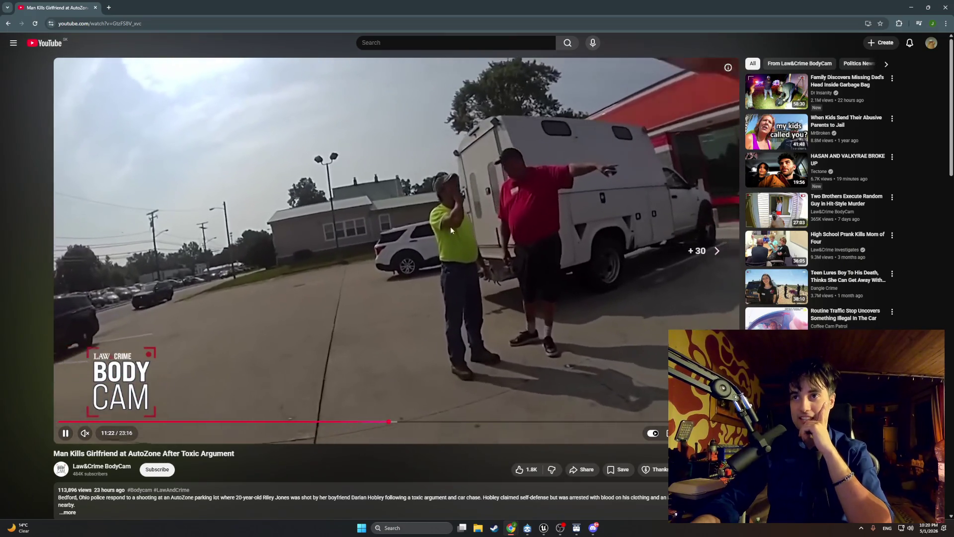
{"action": "key", "text": "space"}
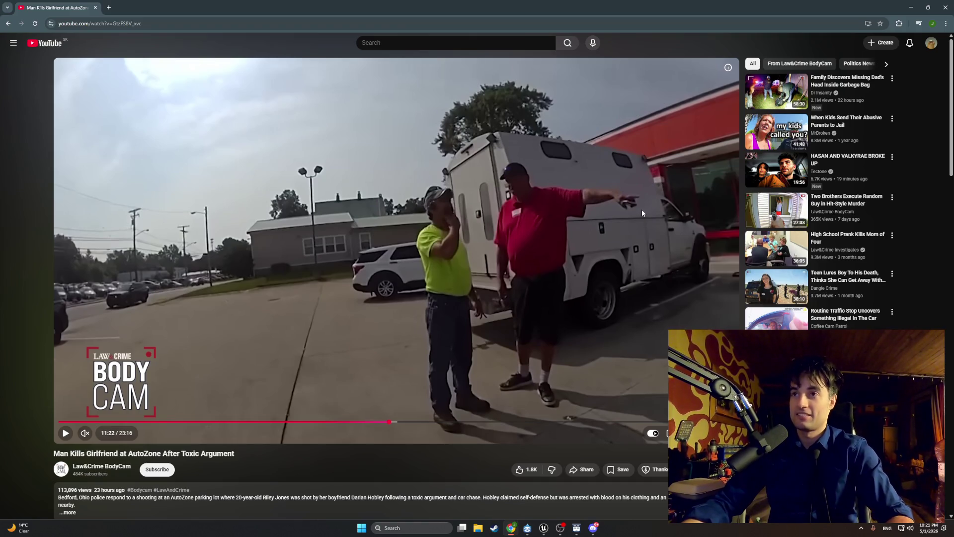
{"action": "left_click", "coordinate": [436, 45]}
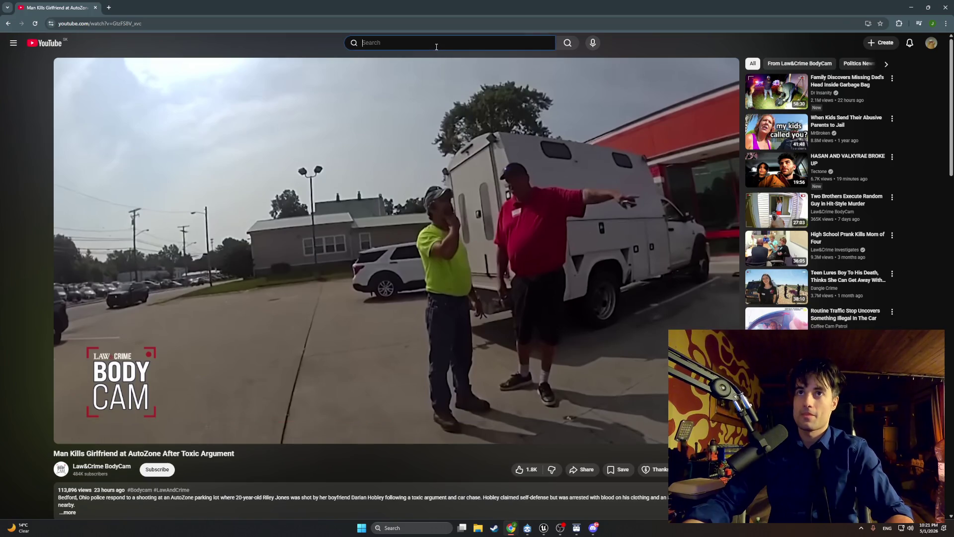
Step: Search YouTube for 'ford f350' and play the '7.3 4 Inch Straight Pipe' video
{"action": "type", "text": "ford f350"}
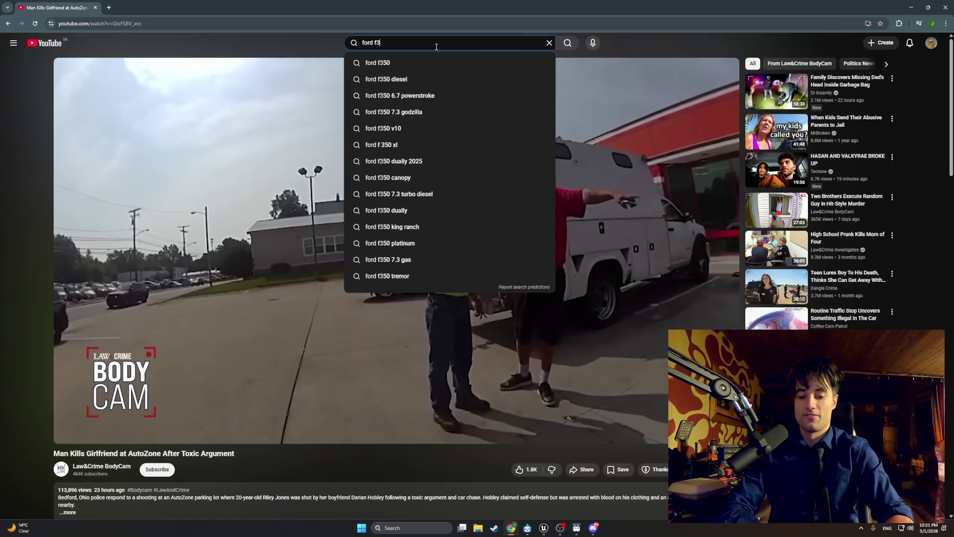
{"action": "key", "text": "Return"}
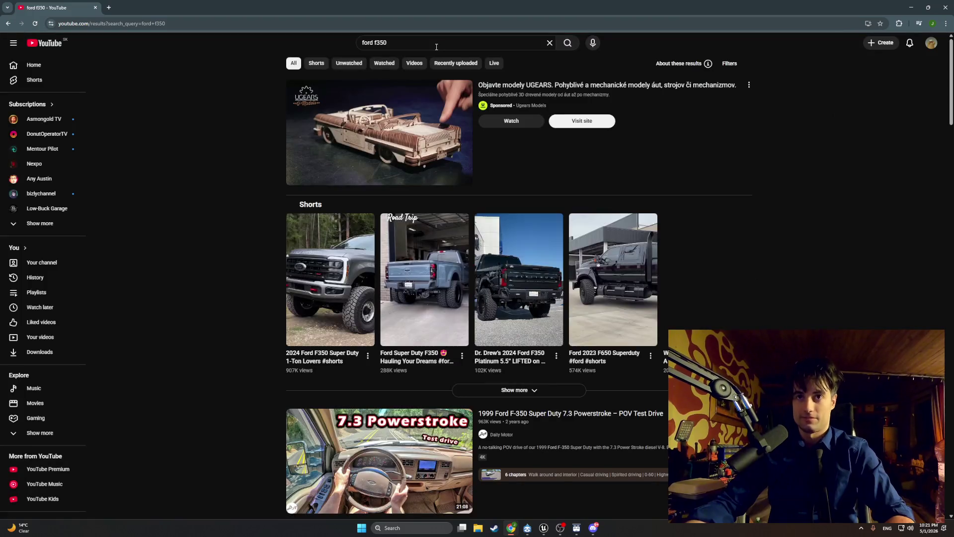
{"action": "scroll", "coordinate": [408, 125], "scroll_direction": "down", "scroll_amount": 6}
{"action": "scroll", "coordinate": [407, 125], "scroll_direction": "down", "scroll_amount": 13}
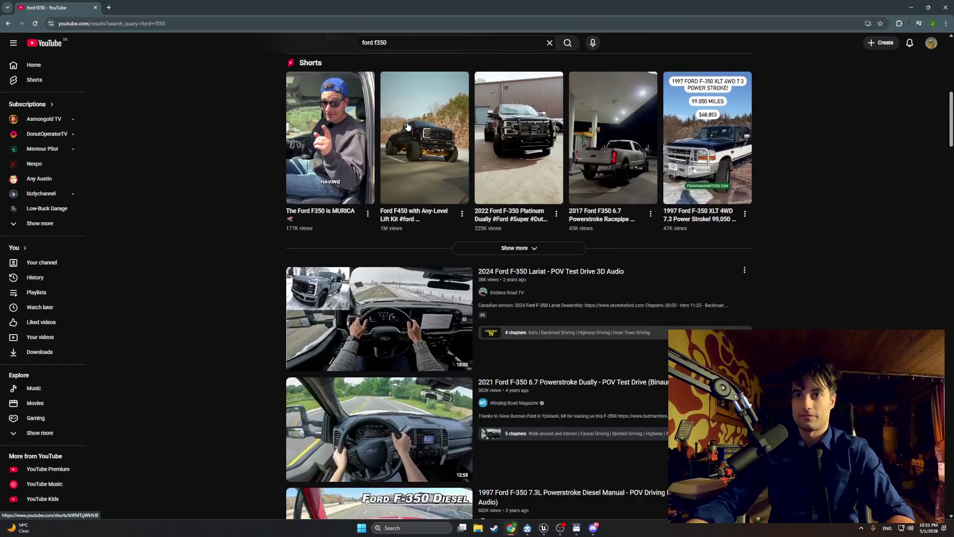
{"action": "scroll", "coordinate": [408, 126], "scroll_direction": "down", "scroll_amount": 4}
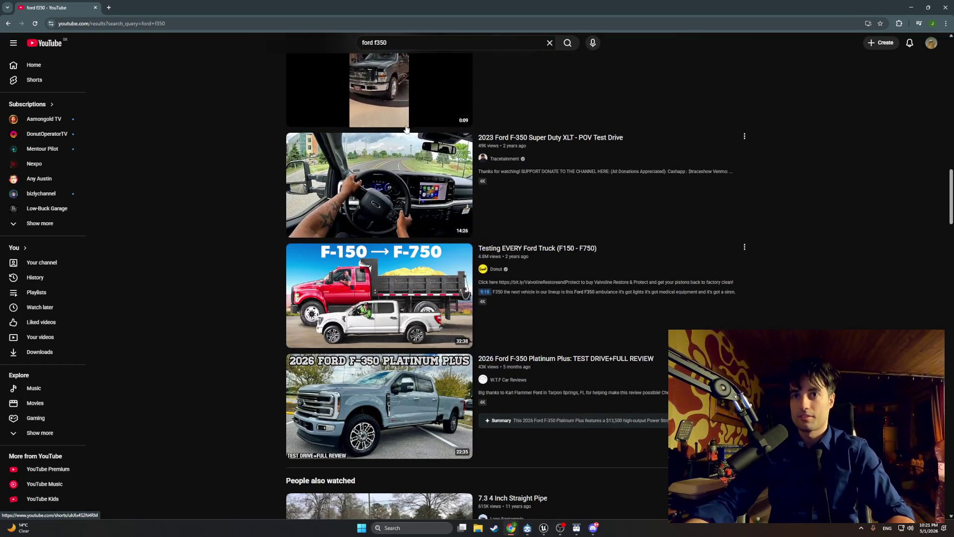
{"action": "scroll", "coordinate": [406, 129], "scroll_direction": "down", "scroll_amount": 3}
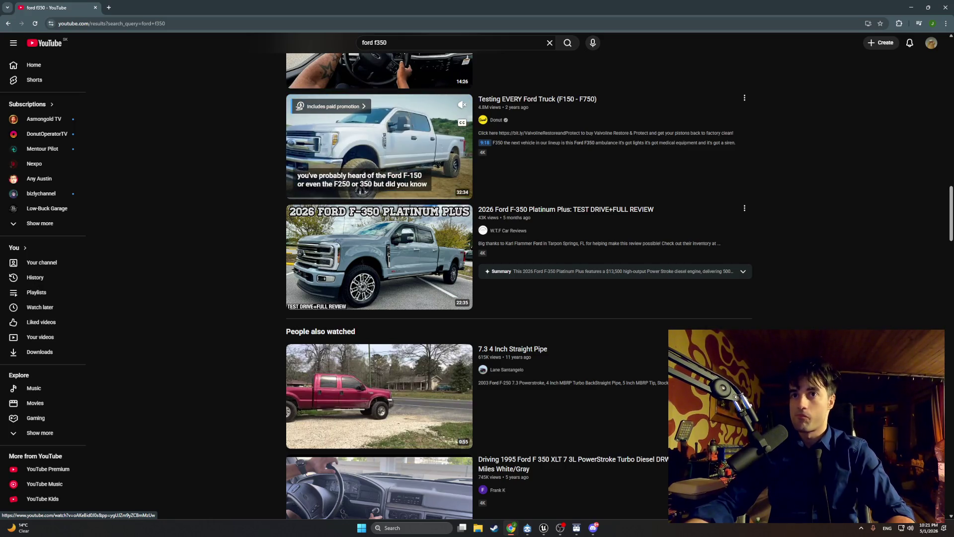
{"action": "scroll", "coordinate": [382, 270], "scroll_direction": "down", "scroll_amount": 2}
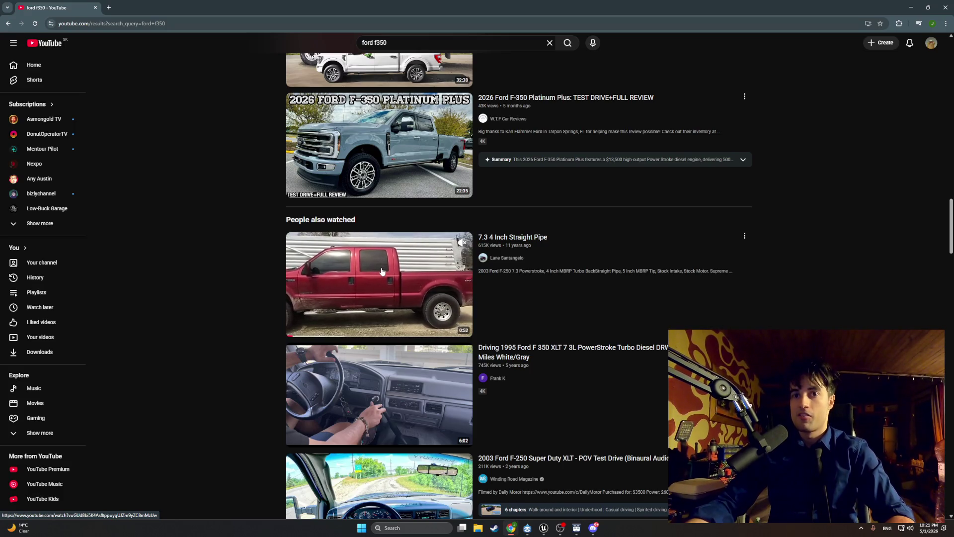
{"action": "left_click", "coordinate": [381, 270]}
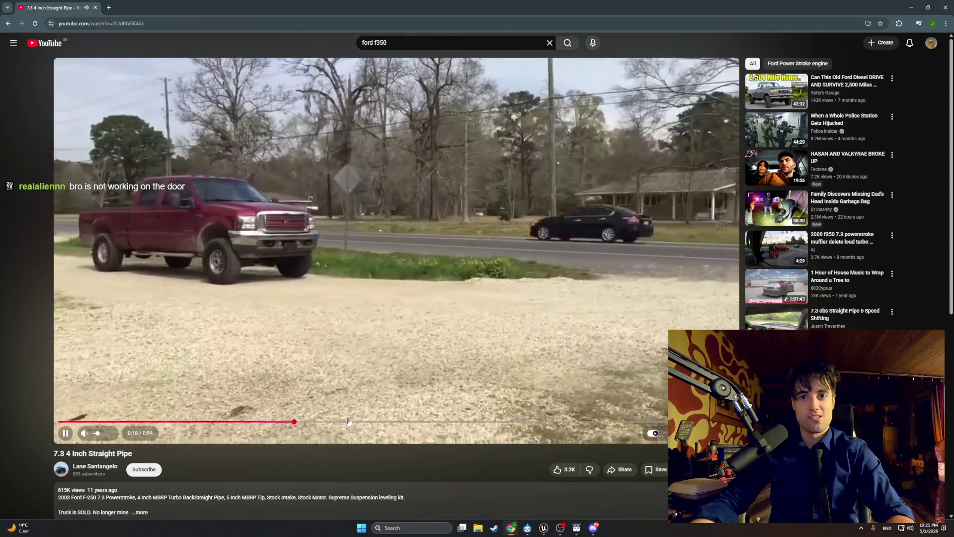
Step: Skip the video ahead to 0:35, then close the YouTube tab to return to the editor
{"action": "left_click", "coordinate": [349, 422]}
{"action": "left_click_drag", "start_coordinate": [357, 421], "coordinate": [557, 424]}
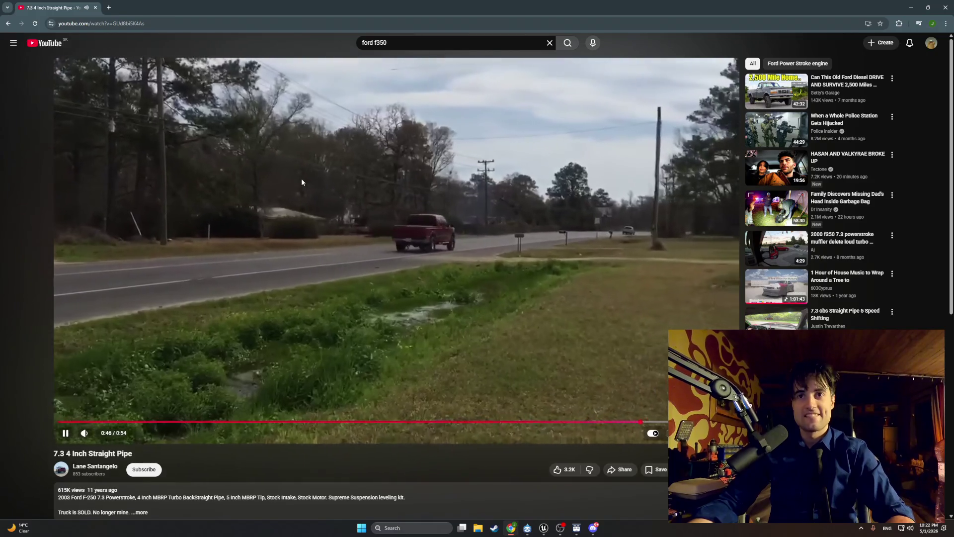
{"action": "left_click", "coordinate": [96, 8]}
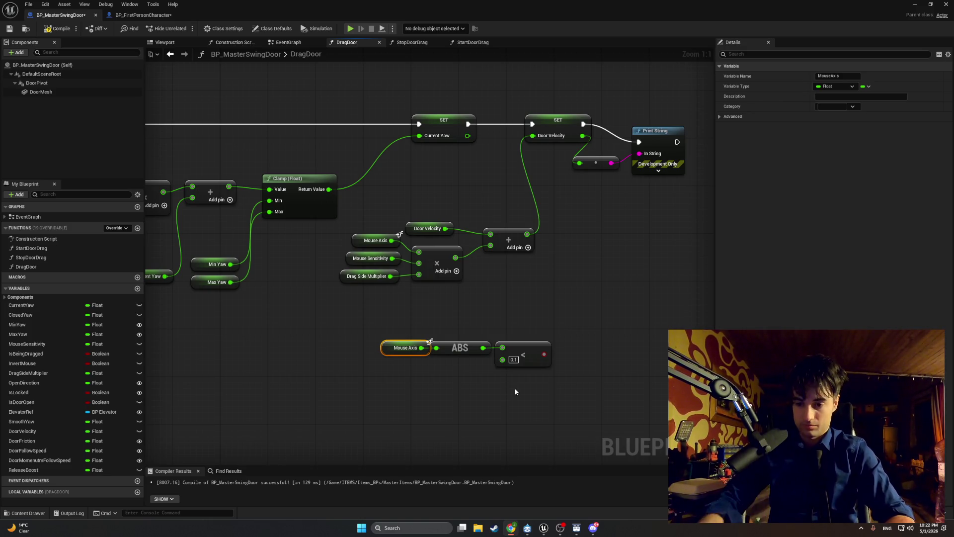
Step: Add a Branch node and shift SET Door Velocity and Print String right
{"action": "left_click", "coordinate": [609, 327]}
{"action": "left_click_drag", "start_coordinate": [609, 327], "coordinate": [559, 337]}
{"action": "left_click", "coordinate": [553, 337]}
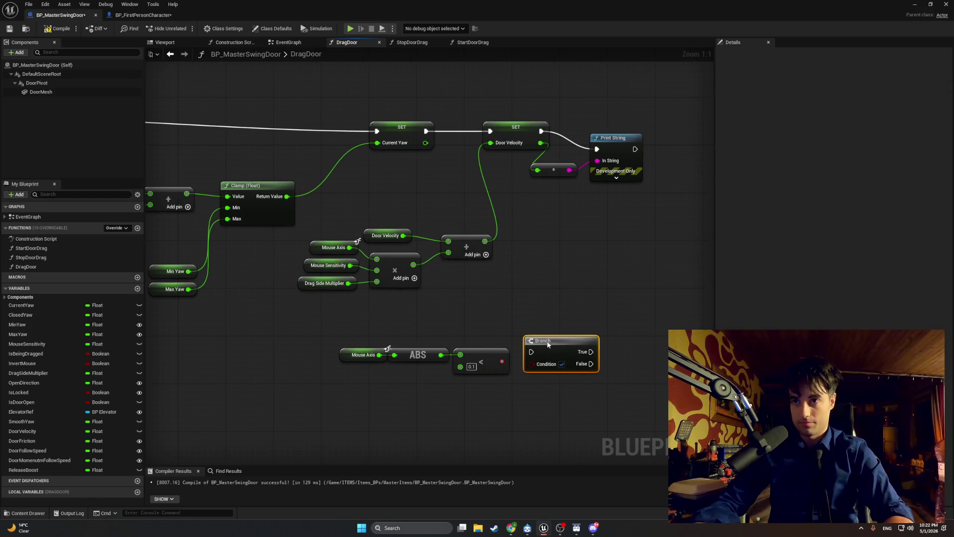
{"action": "left_click_drag", "start_coordinate": [553, 334], "coordinate": [493, 357]}
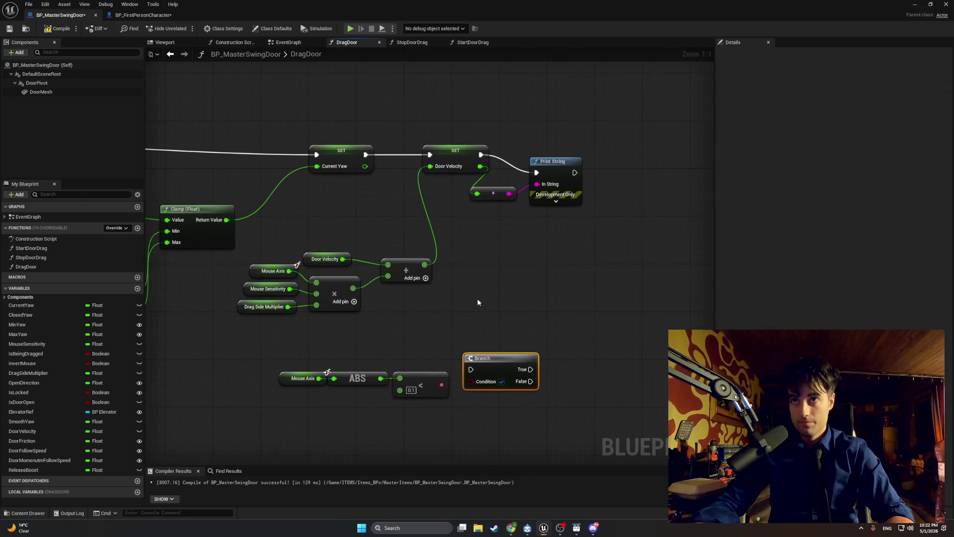
{"action": "left_click_drag", "start_coordinate": [588, 207], "coordinate": [431, 133]}
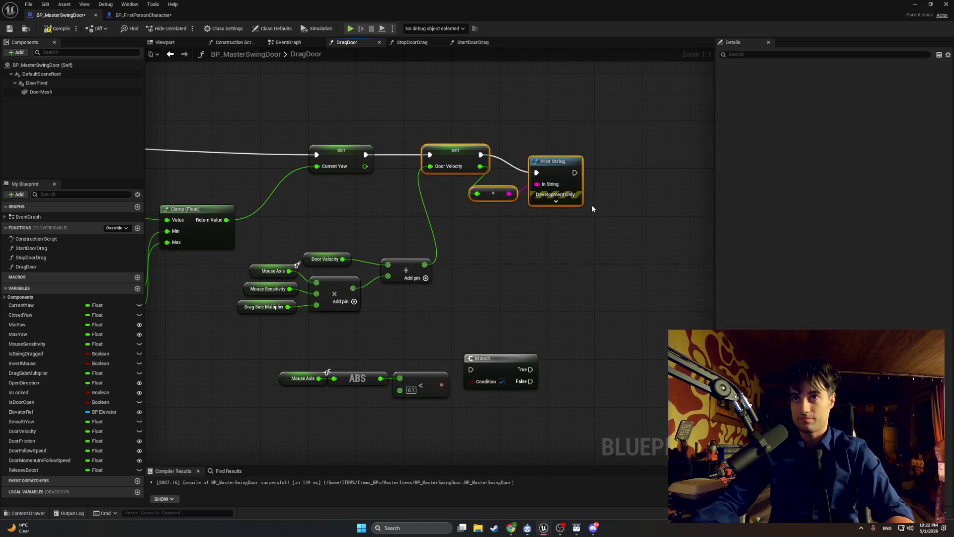
{"action": "mouse_move", "coordinate": [582, 172]}
{"action": "left_mouse_down"}
{"action": "mouse_move", "coordinate": [617, 177]}
{"action": "mouse_move", "coordinate": [688, 165]}
{"action": "left_mouse_up"}
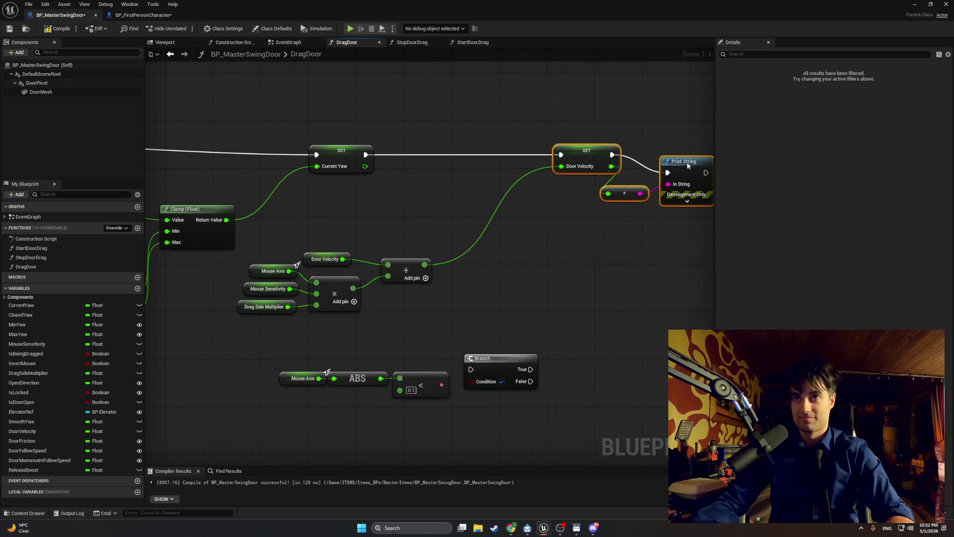
Step: Arrange SET Current Yaw, the comparison nodes and the Branch along the exec line
{"action": "left_click", "coordinate": [323, 133]}
{"action": "left_click_drag", "start_coordinate": [347, 150], "coordinate": [292, 152]}
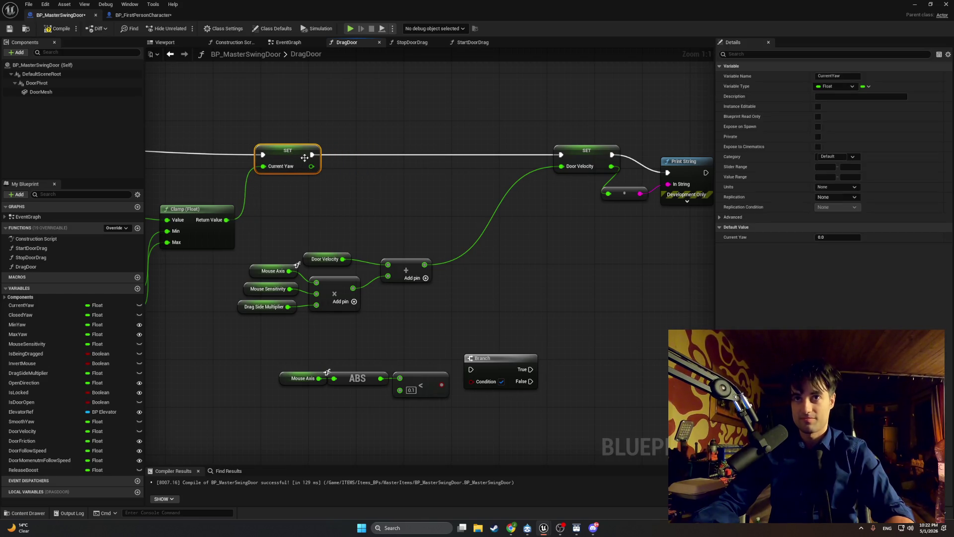
{"action": "left_click_drag", "start_coordinate": [446, 368], "coordinate": [281, 362]}
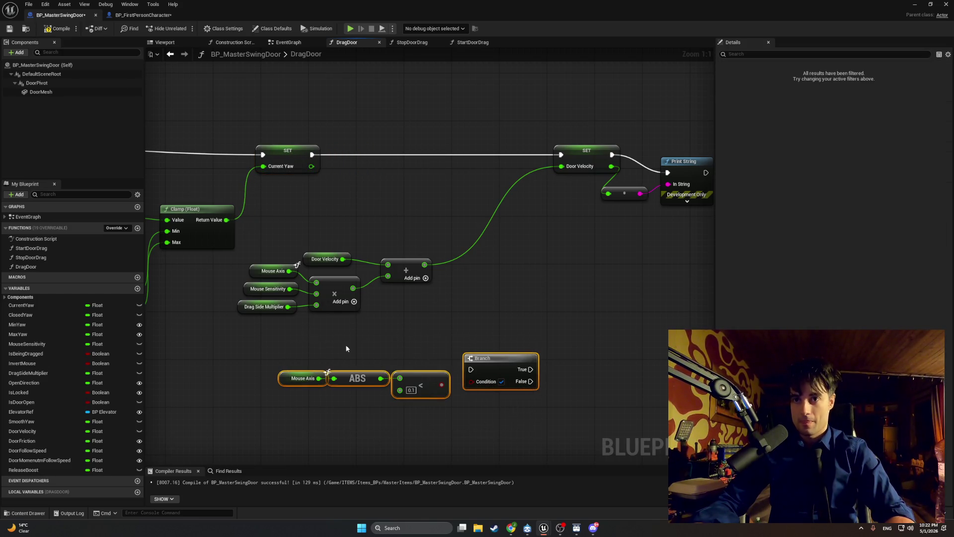
{"action": "left_click_drag", "start_coordinate": [496, 410], "coordinate": [294, 333]}
{"action": "left_click_drag", "start_coordinate": [505, 358], "coordinate": [476, 188]}
{"action": "left_click", "coordinate": [478, 240]}
{"action": "double_click", "coordinate": [478, 240]}
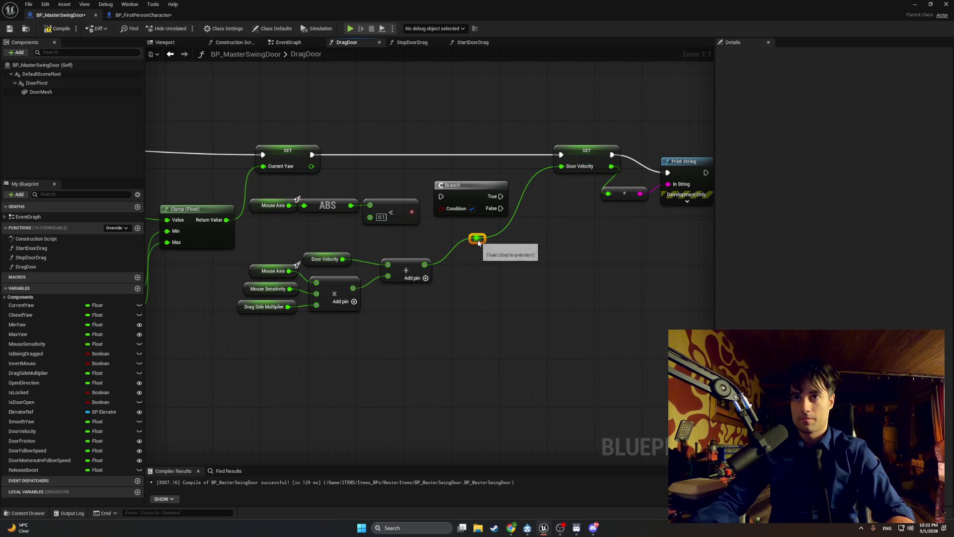
{"action": "left_click_drag", "start_coordinate": [547, 275], "coordinate": [369, 223]}
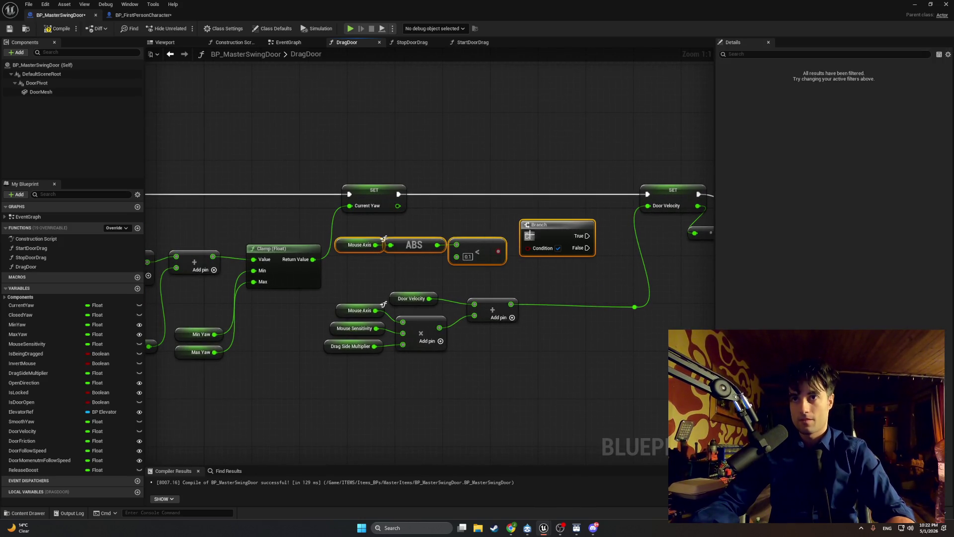
{"action": "mouse_move", "coordinate": [540, 227]}
{"action": "left_mouse_down"}
{"action": "mouse_move", "coordinate": [552, 216]}
{"action": "mouse_move", "coordinate": [536, 188]}
{"action": "left_mouse_up"}
{"action": "left_click", "coordinate": [552, 216]}
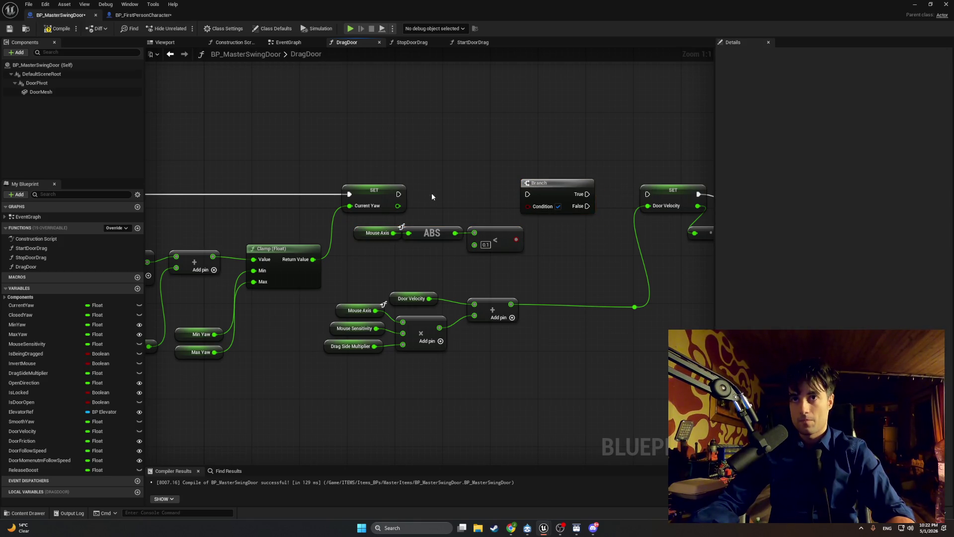
Step: Wire SET Current Yaw into Branch, False to SET Door Velocity, and < into Condition
{"action": "left_click_drag", "start_coordinate": [399, 194], "coordinate": [527, 194]}
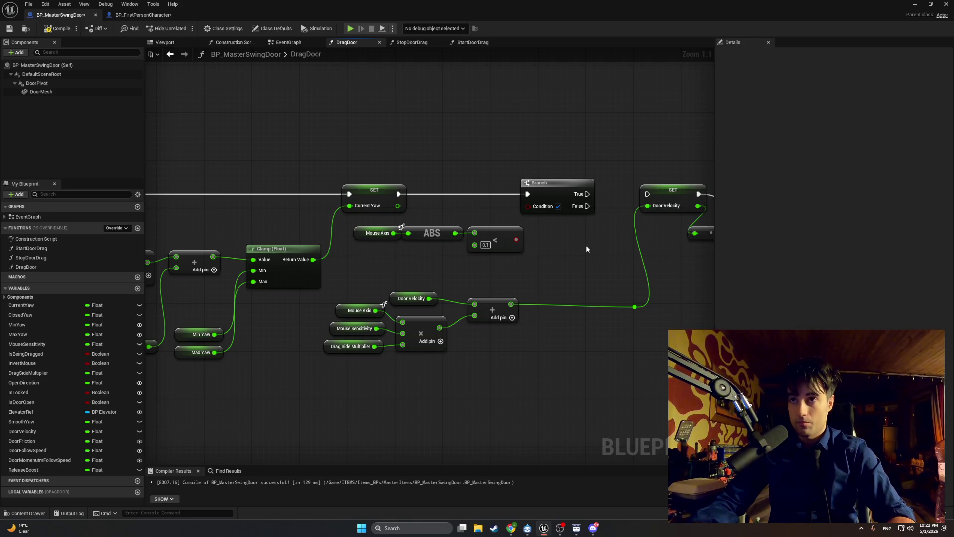
{"action": "left_click_drag", "start_coordinate": [564, 246], "coordinate": [510, 254]}
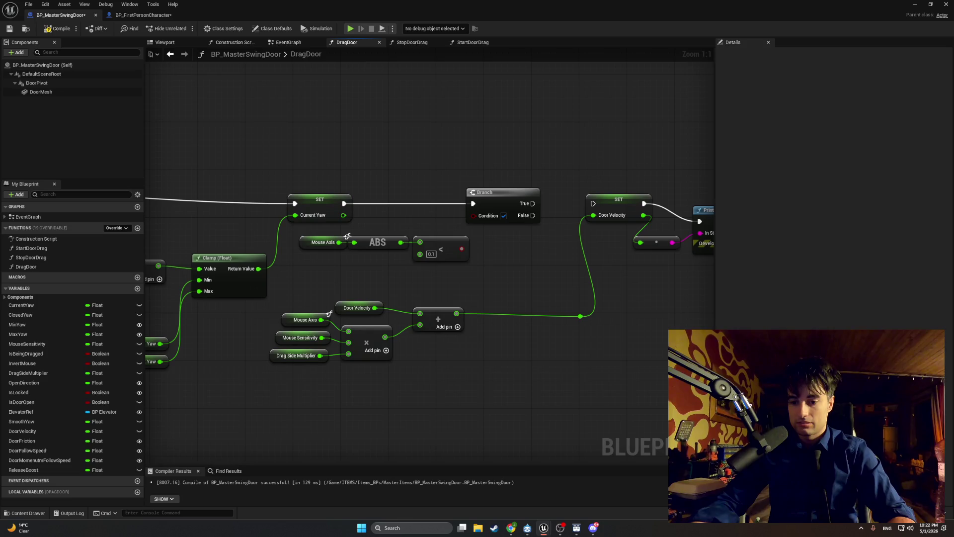
{"action": "left_click_drag", "start_coordinate": [533, 215], "coordinate": [593, 203]}
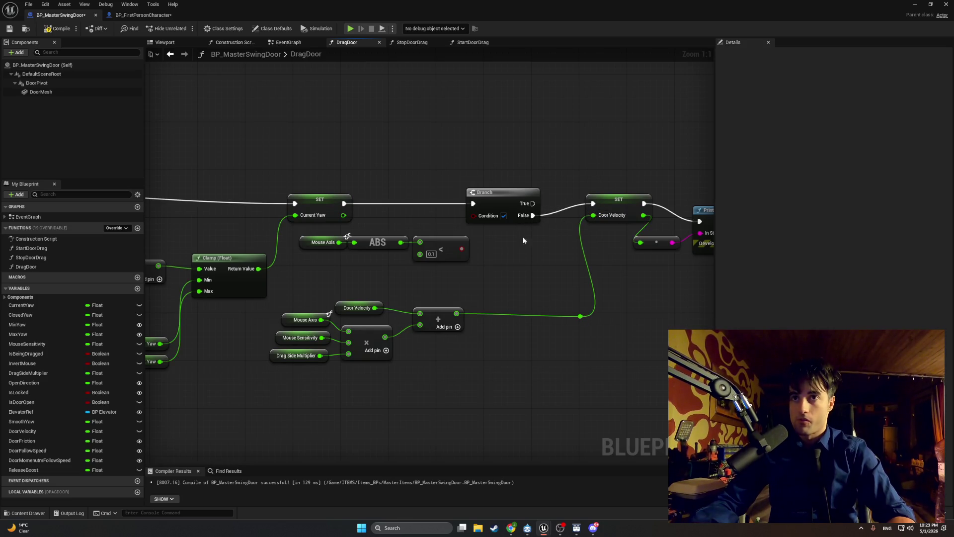
{"action": "left_click_drag", "start_coordinate": [460, 248], "coordinate": [473, 215]}
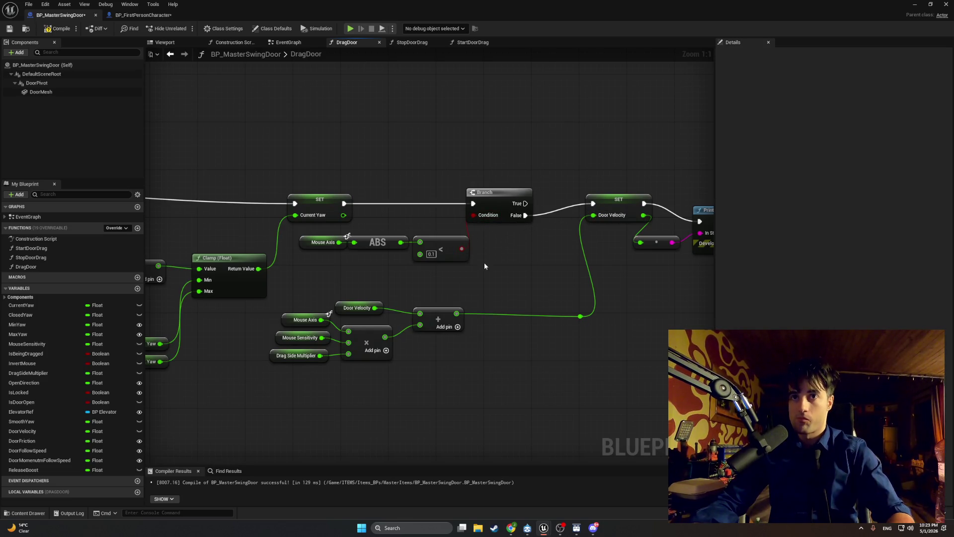
{"action": "key", "text": "super"}
{"action": "key", "text": "super"}
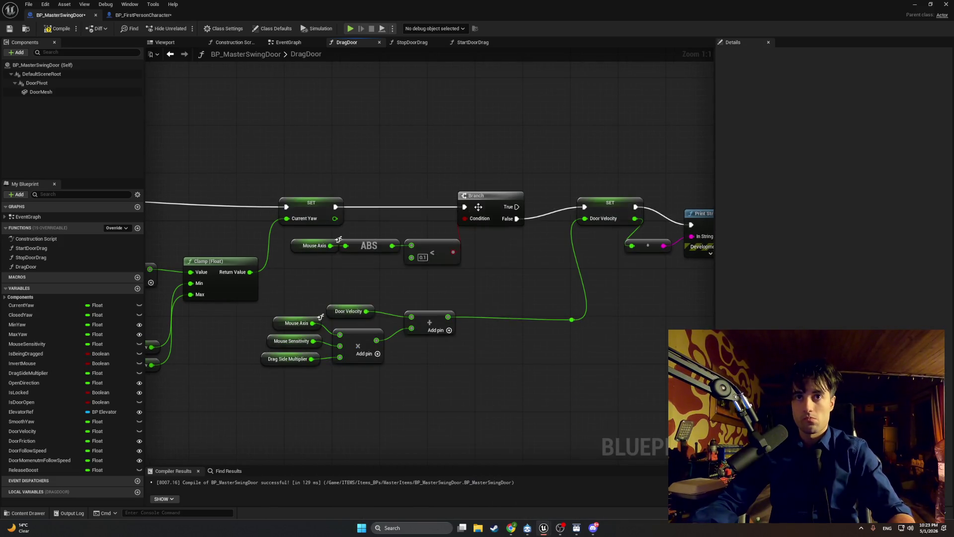
{"action": "key", "text": "shift+super+s"}
{"action": "left_click_drag", "start_coordinate": [649, 403], "coordinate": [247, 149]}
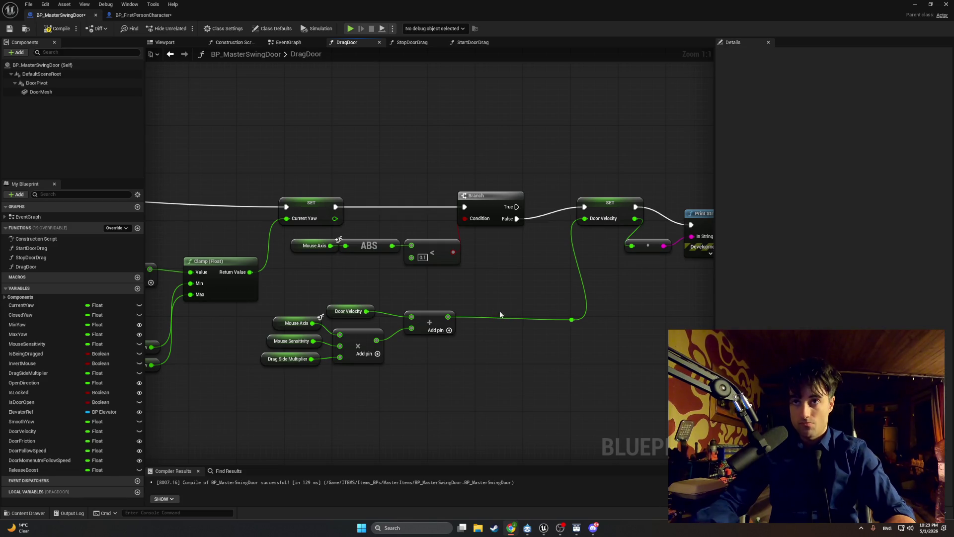
{"action": "mouse_move", "coordinate": [500, 311]}
{"action": "left_mouse_down"}
{"action": "mouse_move", "coordinate": [413, 379]}
{"action": "mouse_move", "coordinate": [388, 429]}
{"action": "left_mouse_up"}
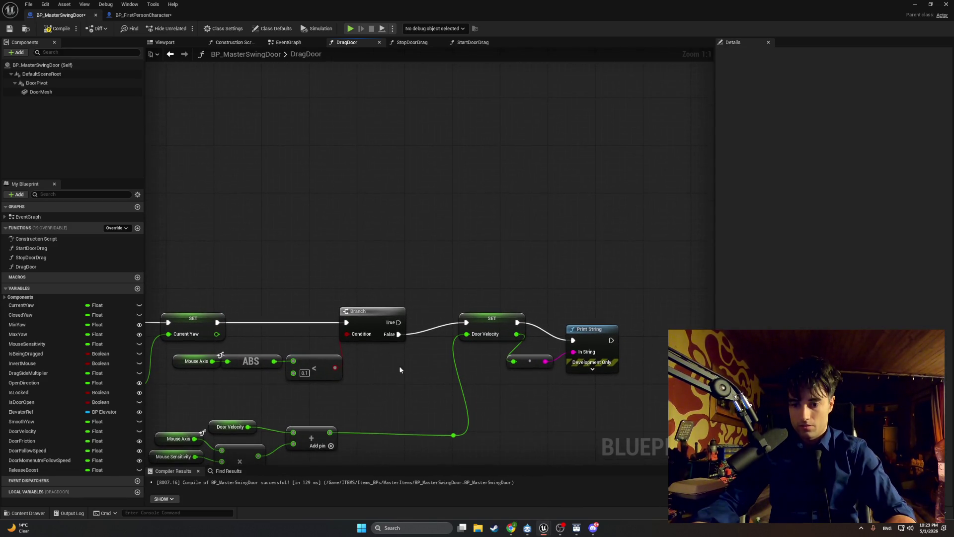
Step: Copy and paste a spare Door Velocity getter
{"action": "right_click", "coordinate": [388, 294]}
{"action": "left_click_drag", "start_coordinate": [299, 318], "coordinate": [333, 290]}
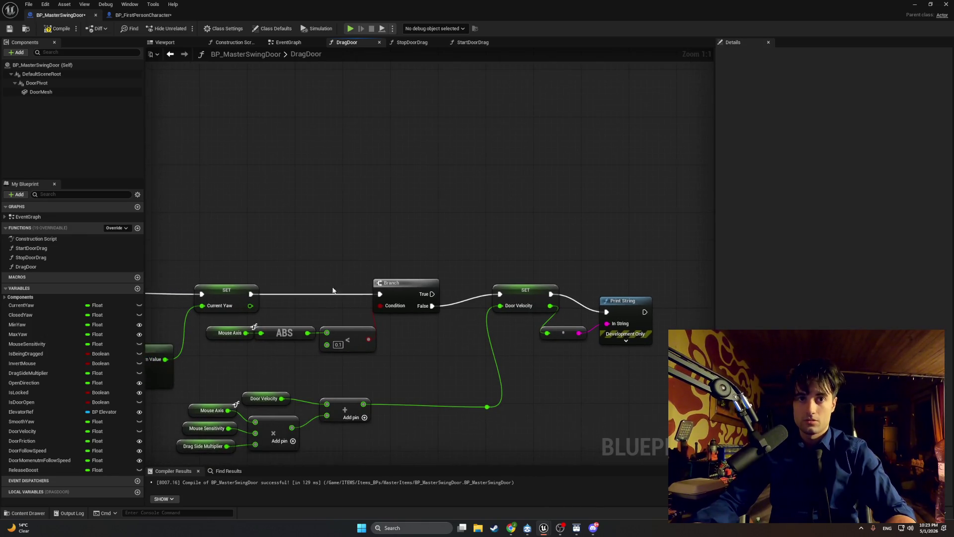
{"action": "left_click", "coordinate": [256, 402]}
{"action": "key", "text": "ctrl+c"}
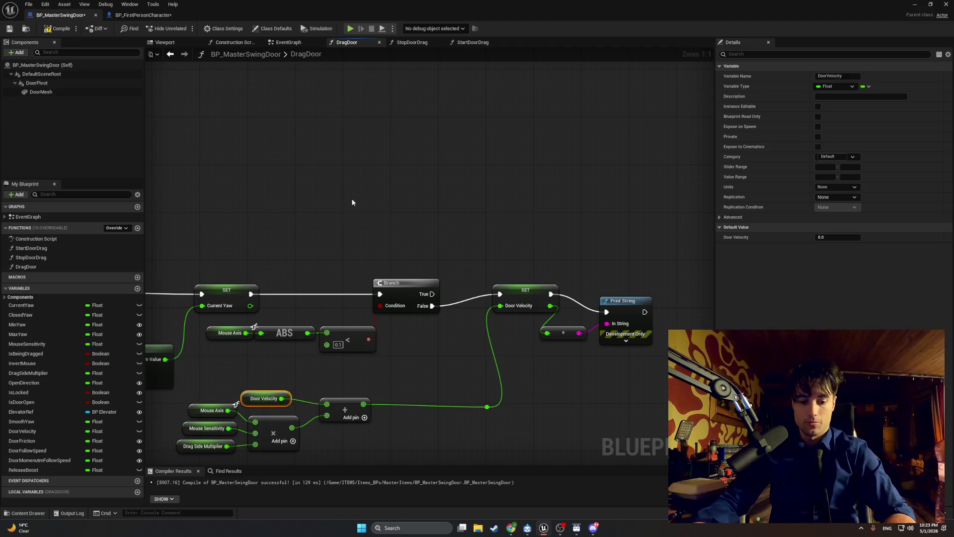
{"action": "key", "text": "ctrl+v"}
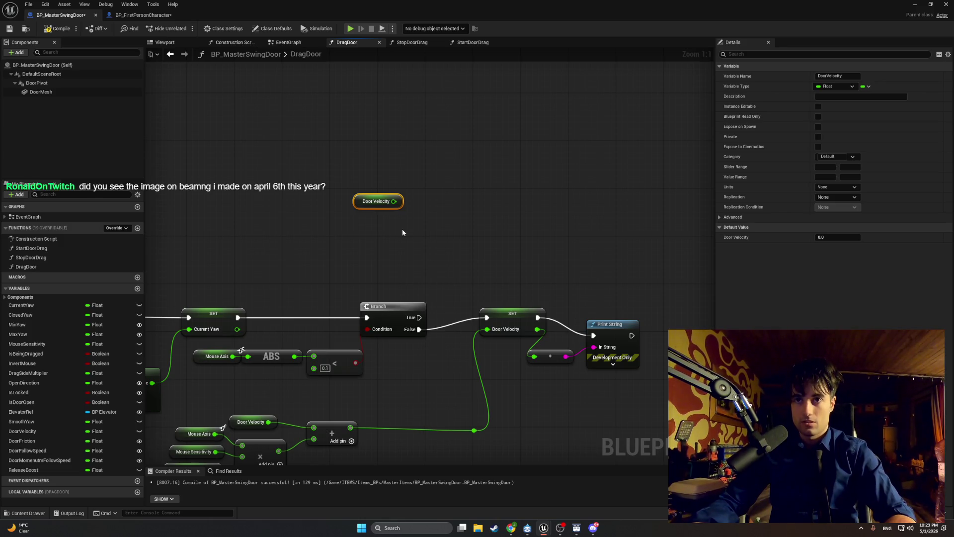
Step: Add a new SET Door Velocity node and place it near the getter
{"action": "left_click_drag", "start_coordinate": [401, 231], "coordinate": [414, 181]}
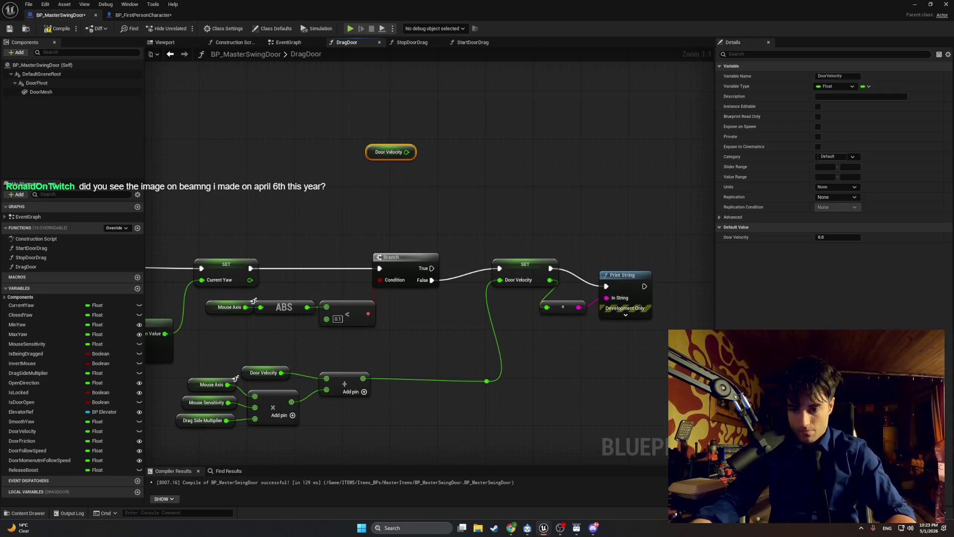
{"action": "left_click", "coordinate": [460, 219]}
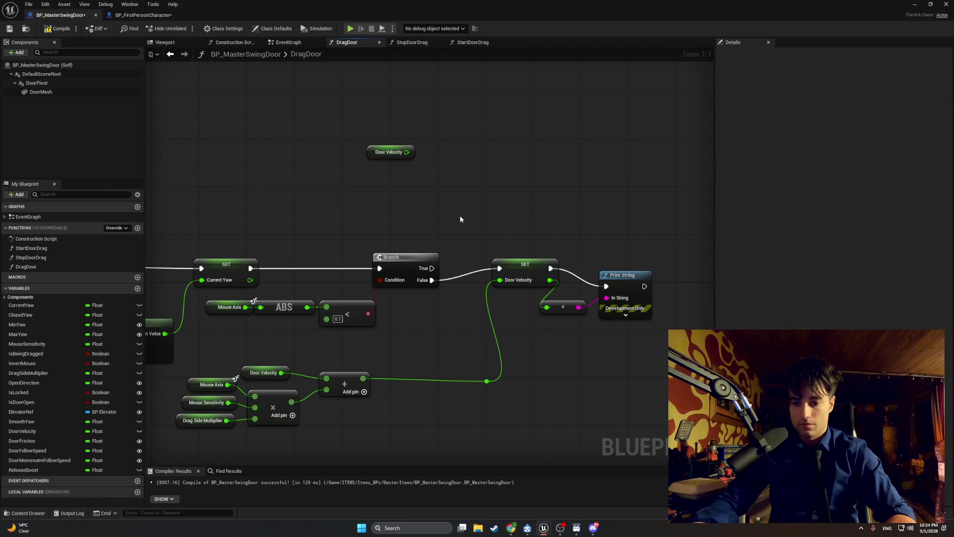
{"action": "right_click", "coordinate": [460, 219]}
{"action": "type", "text": "set"}
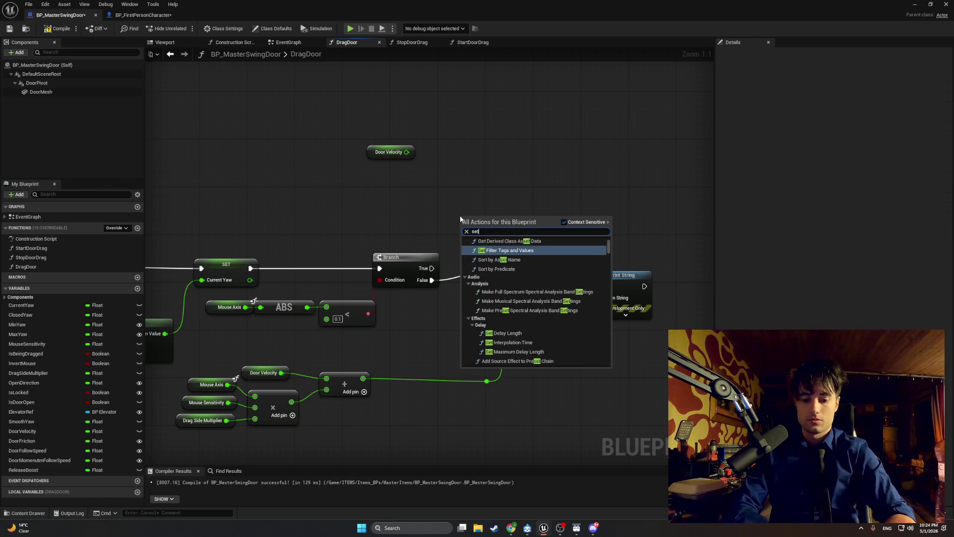
{"action": "type", "text": " door velo"}
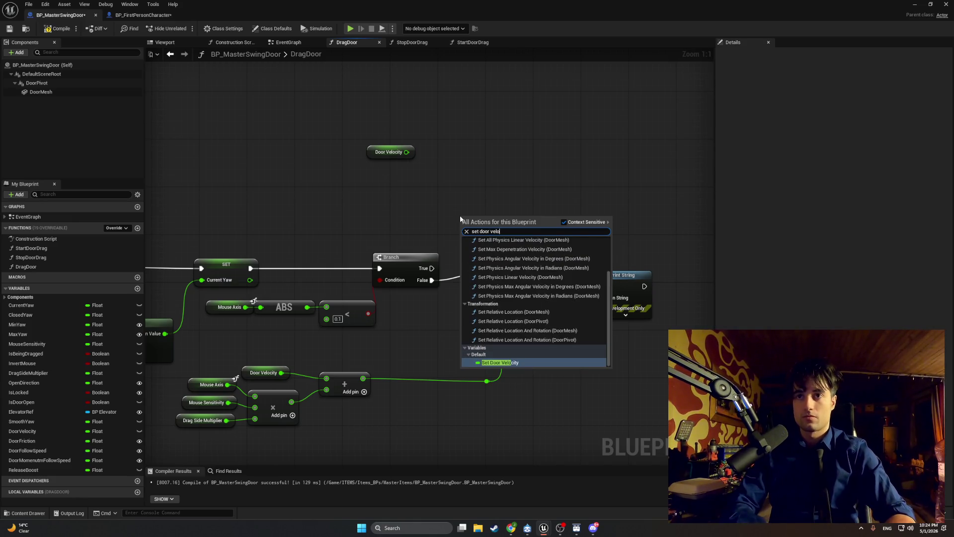
{"action": "key", "text": "Return"}
{"action": "left_click_drag", "start_coordinate": [482, 216], "coordinate": [468, 184]}
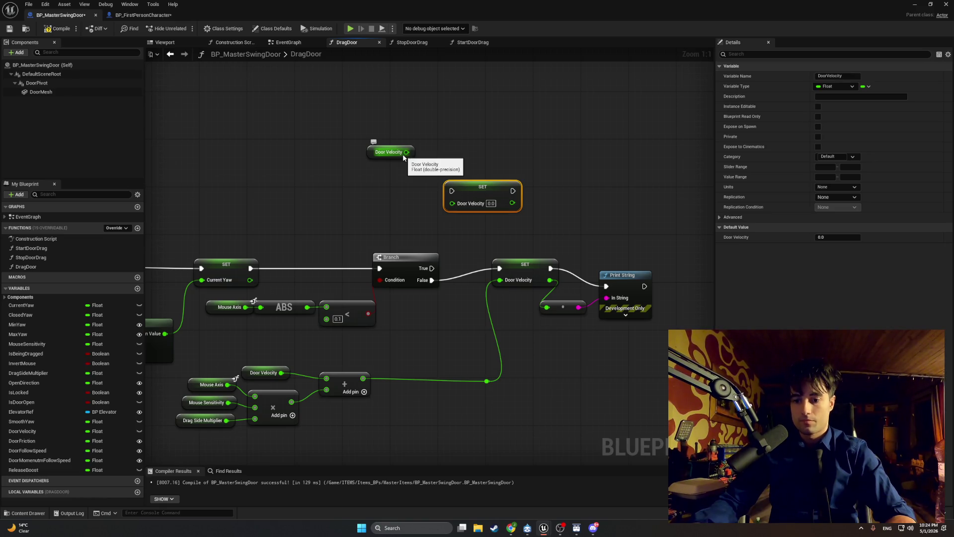
{"action": "left_click_drag", "start_coordinate": [405, 166], "coordinate": [421, 211]}
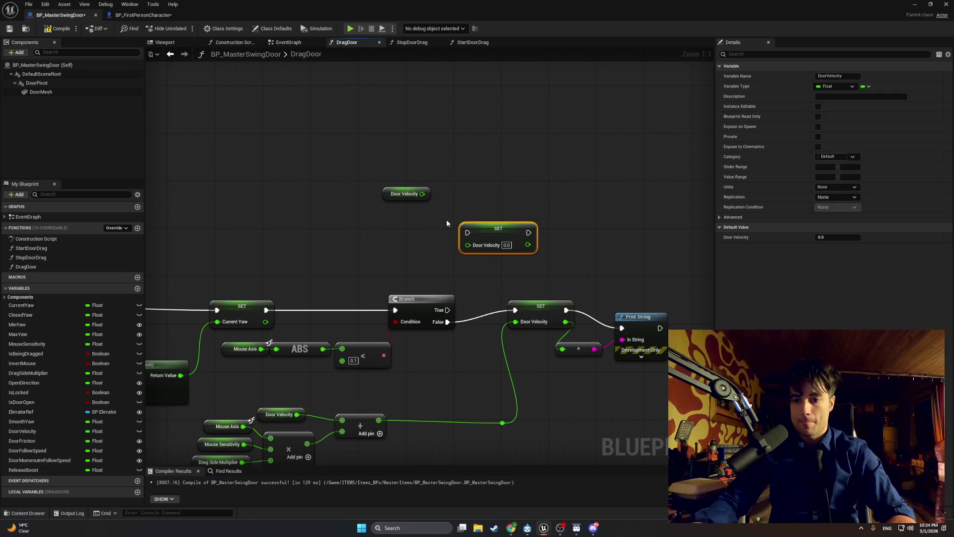
{"action": "right_click", "coordinate": [478, 205]}
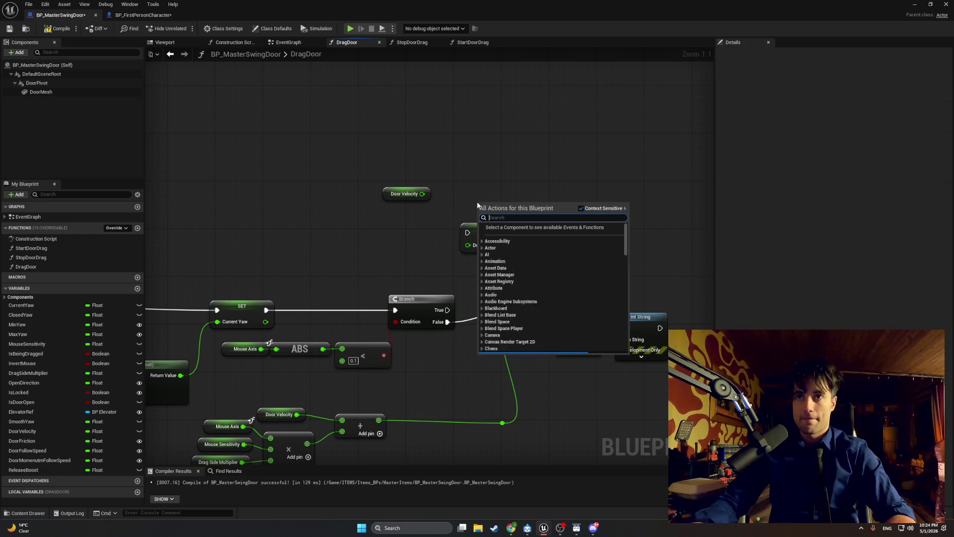
Step: Multiply Door Velocity by 0.5 into the new SET node, driven by Branch True
{"action": "type", "text": "multiply"}
{"action": "key", "text": "Return"}
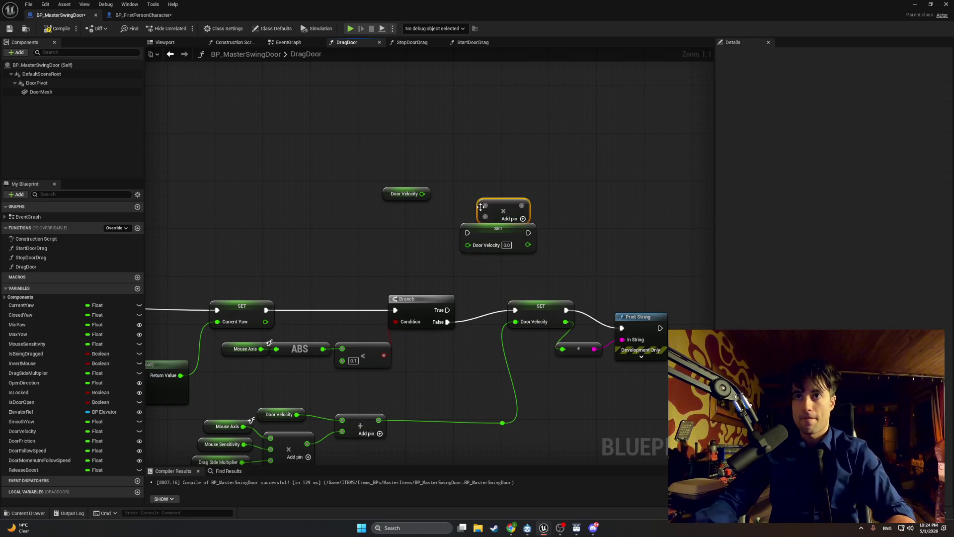
{"action": "left_click_drag", "start_coordinate": [478, 206], "coordinate": [407, 217]}
{"action": "left_click", "coordinate": [419, 230]}
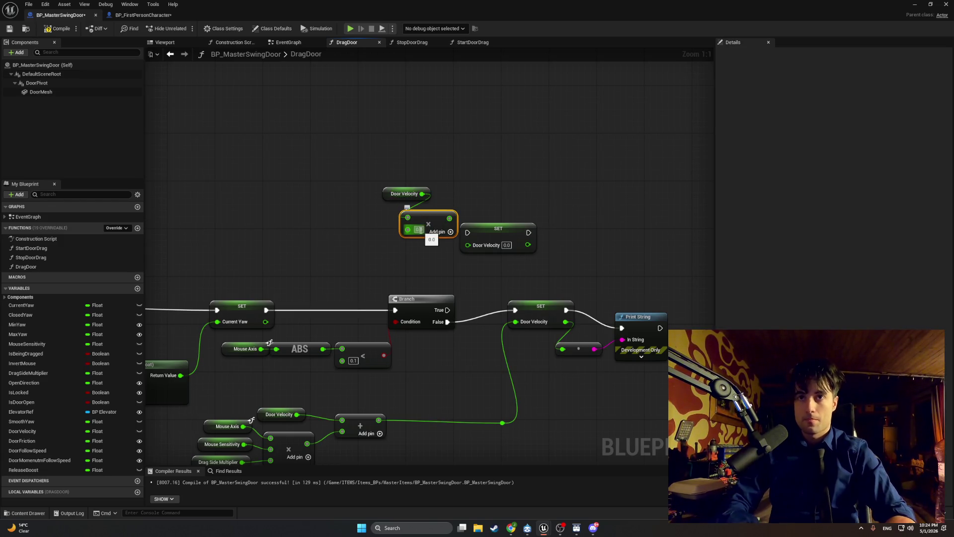
{"action": "type", "text": "0.5"}
{"action": "key", "text": "Return"}
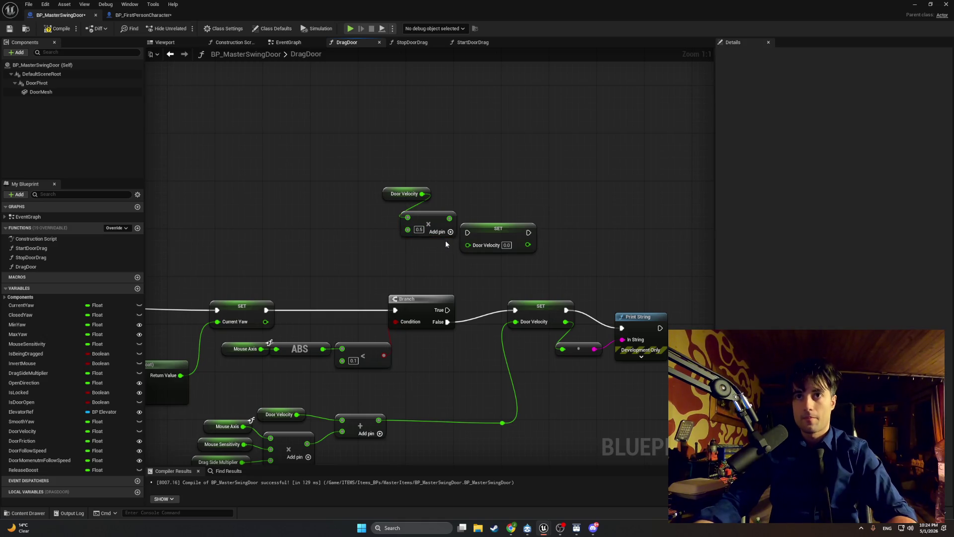
{"action": "left_click_drag", "start_coordinate": [449, 218], "coordinate": [486, 261]}
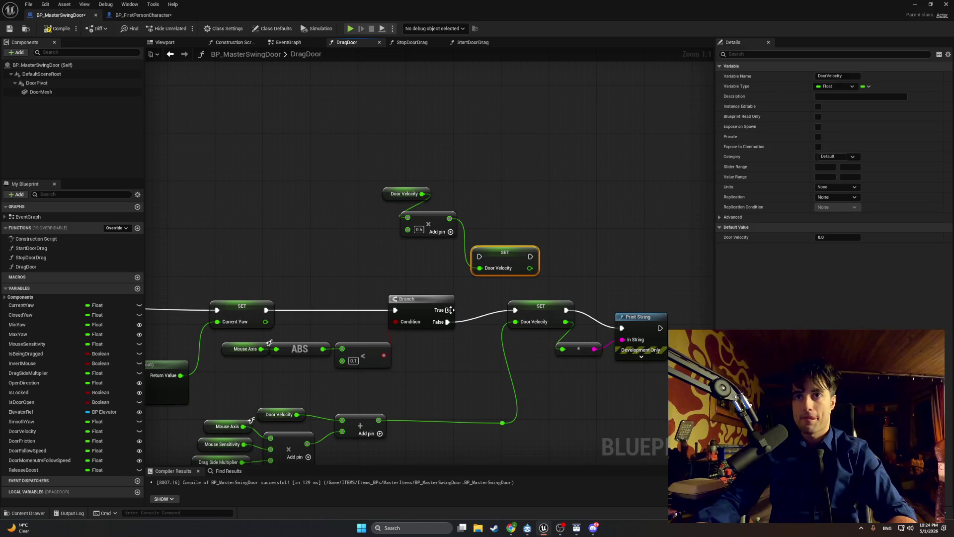
{"action": "left_click_drag", "start_coordinate": [449, 310], "coordinate": [479, 256]}
Step: Rearrange the SET Door Velocity, Multiply and Door Velocity getter nodes
{"action": "mouse_move", "coordinate": [610, 348]}
{"action": "left_mouse_down"}
{"action": "mouse_move", "coordinate": [483, 279]}
{"action": "mouse_move", "coordinate": [465, 301]}
{"action": "mouse_move", "coordinate": [483, 319]}
{"action": "left_mouse_up"}
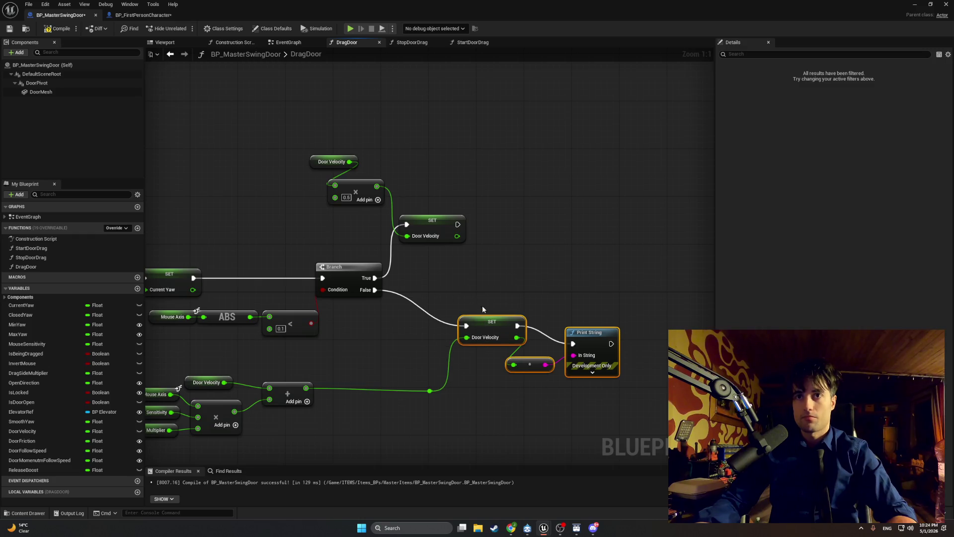
{"action": "mouse_move", "coordinate": [434, 220]}
{"action": "left_mouse_down"}
{"action": "mouse_move", "coordinate": [494, 249]}
{"action": "mouse_move", "coordinate": [492, 269]}
{"action": "mouse_move", "coordinate": [509, 250]}
{"action": "left_mouse_up"}
{"action": "mouse_move", "coordinate": [372, 187]}
{"action": "left_mouse_down"}
{"action": "mouse_move", "coordinate": [407, 209]}
{"action": "mouse_move", "coordinate": [468, 284]}
{"action": "left_mouse_up"}
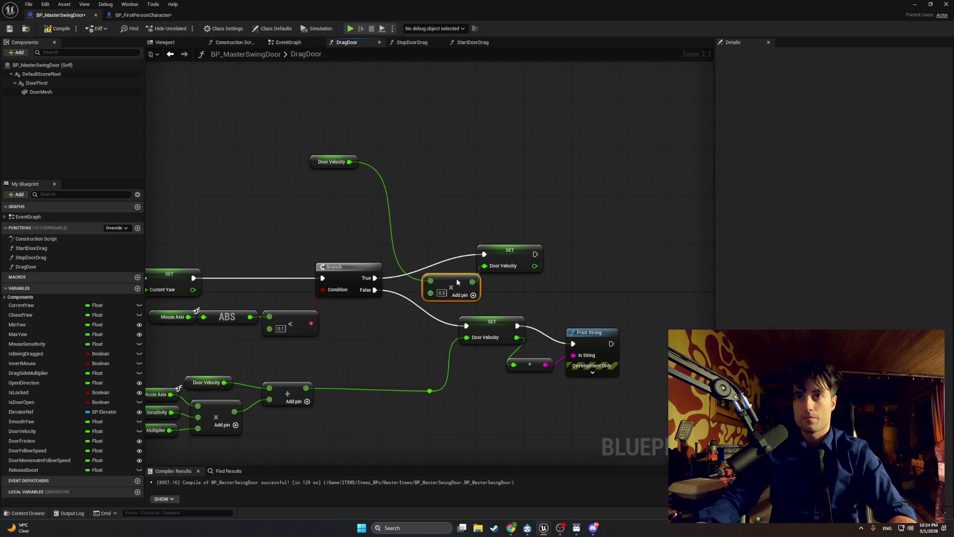
{"action": "left_click_drag", "start_coordinate": [504, 254], "coordinate": [564, 254]}
{"action": "left_click_drag", "start_coordinate": [446, 278], "coordinate": [488, 277]}
{"action": "left_click_drag", "start_coordinate": [315, 165], "coordinate": [415, 290]}
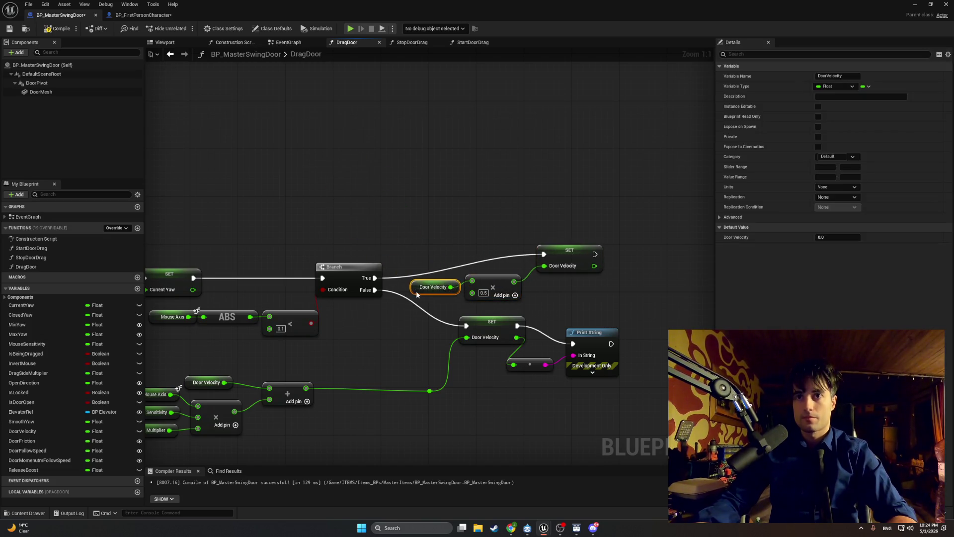
{"action": "left_click", "coordinate": [451, 239]}
{"action": "left_click_drag", "start_coordinate": [390, 221], "coordinate": [456, 219]}
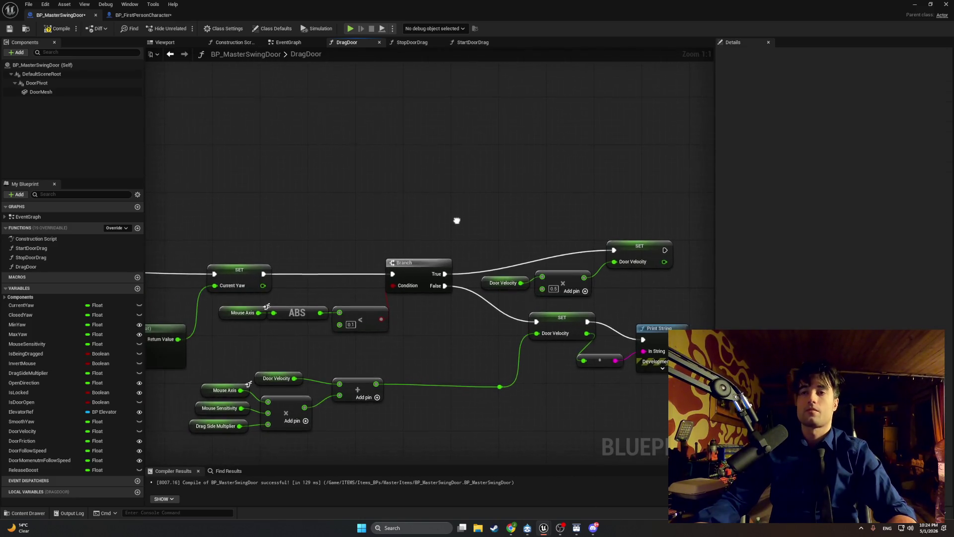
Step: Compile the blueprint and move the velocity math nodes to the right
{"action": "left_click", "coordinate": [52, 29]}
{"action": "left_click_drag", "start_coordinate": [297, 96], "coordinate": [280, 74]}
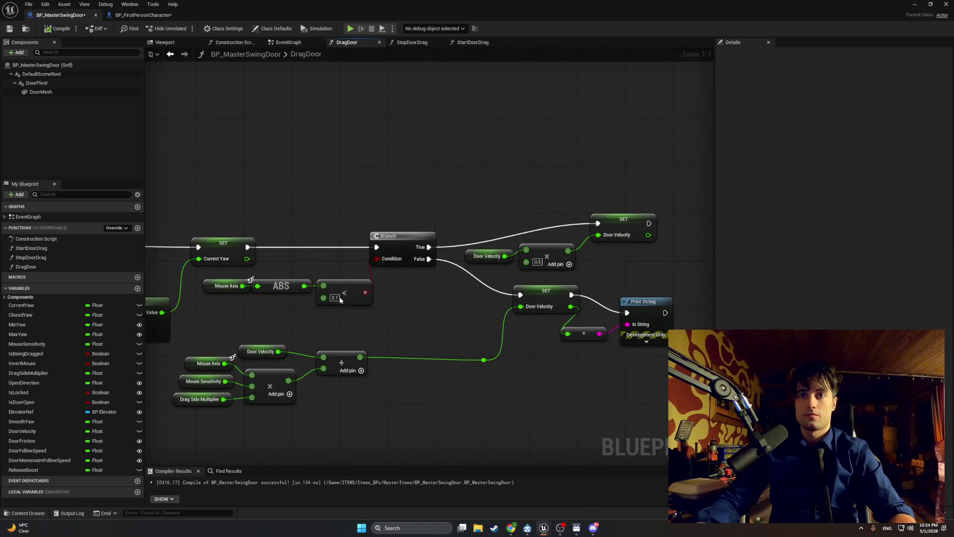
{"action": "mouse_move", "coordinate": [401, 416]}
{"action": "left_mouse_down"}
{"action": "mouse_move", "coordinate": [172, 348]}
{"action": "mouse_move", "coordinate": [149, 298]}
{"action": "left_mouse_up"}
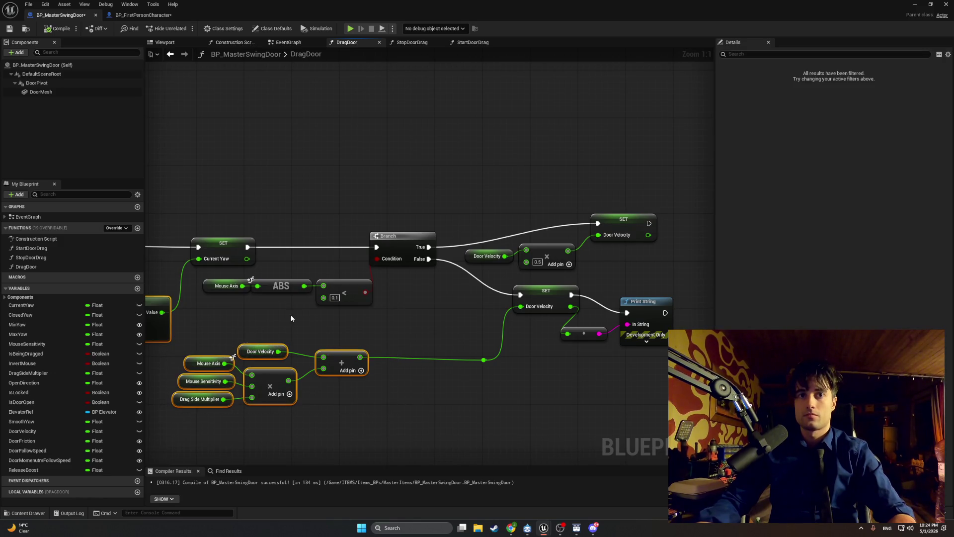
{"action": "left_click_drag", "start_coordinate": [441, 406], "coordinate": [203, 341]}
{"action": "left_click_drag", "start_coordinate": [276, 345], "coordinate": [363, 351]}
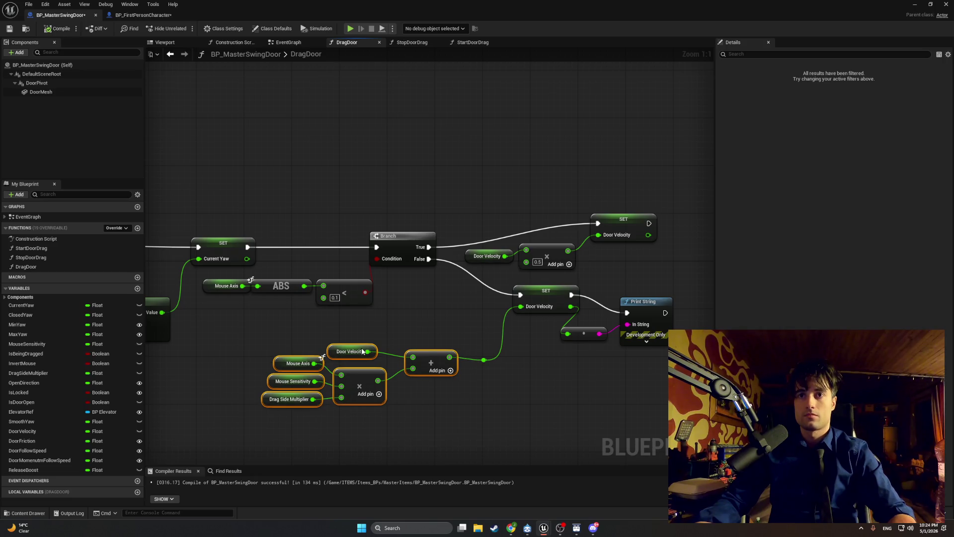
{"action": "left_click", "coordinate": [481, 362]}
Step: Delete the reroute knot and wire Add directly into SET Door Velocity
{"action": "key", "text": "super"}
{"action": "key", "text": "Escape"}
{"action": "left_click", "coordinate": [484, 360]}
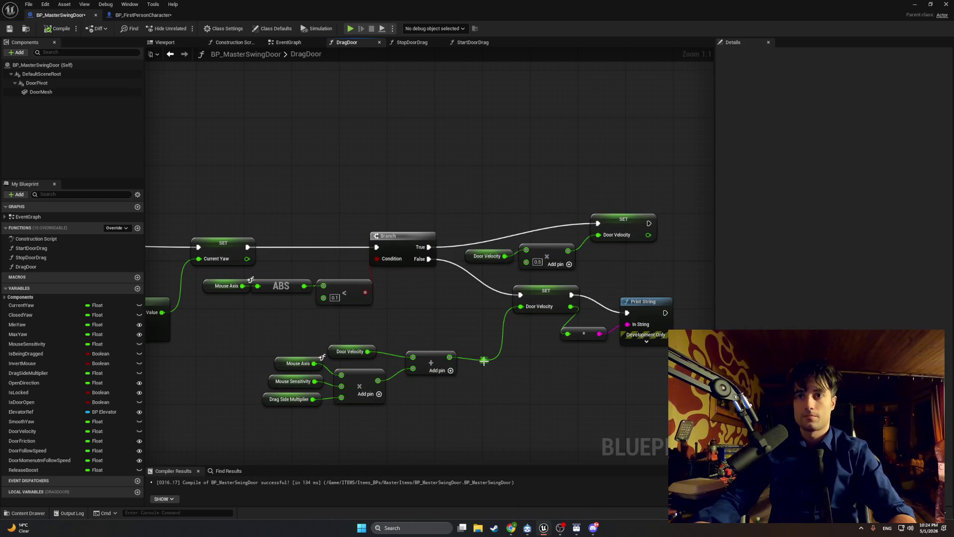
{"action": "key", "text": "Delete"}
{"action": "left_click_drag", "start_coordinate": [450, 357], "coordinate": [521, 312]}
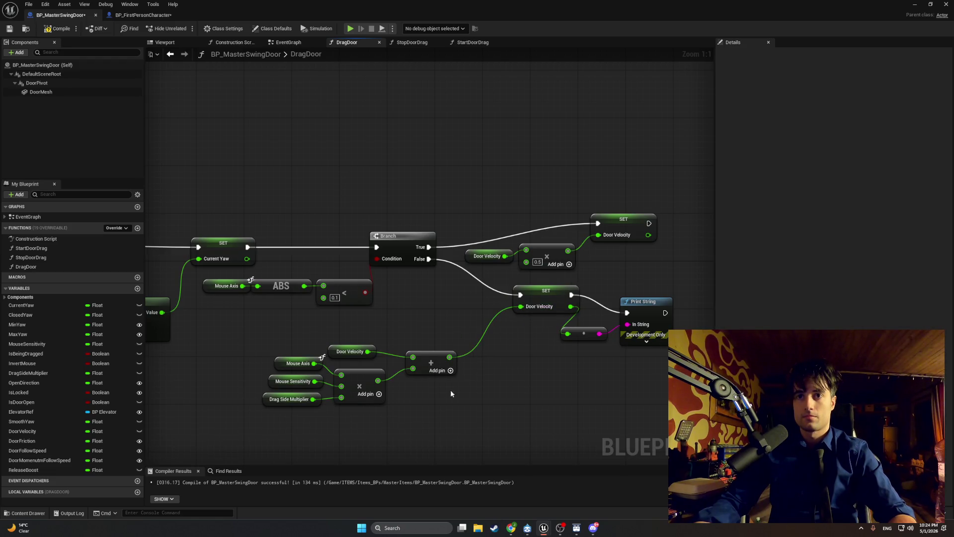
{"action": "left_click_drag", "start_coordinate": [464, 408], "coordinate": [238, 329]}
Step: Tidy the math, Mouse Axis and ABS nodes, recompile, and leave the blueprint editor
{"action": "mouse_move", "coordinate": [421, 352]}
{"action": "left_mouse_down"}
{"action": "mouse_move", "coordinate": [415, 323]}
{"action": "mouse_move", "coordinate": [396, 323]}
{"action": "left_mouse_up"}
{"action": "left_click", "coordinate": [419, 296]}
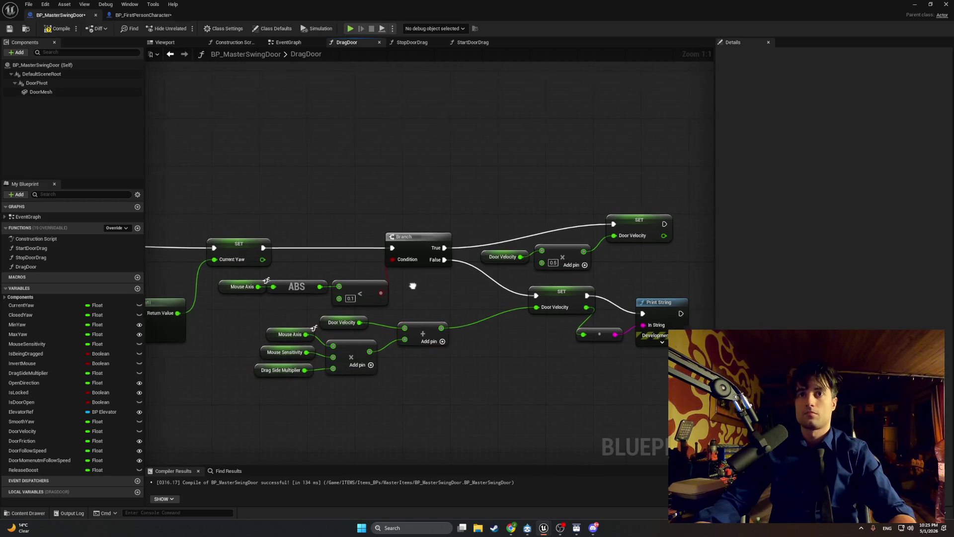
{"action": "mouse_move", "coordinate": [450, 309]}
{"action": "left_mouse_down"}
{"action": "mouse_move", "coordinate": [422, 312]}
{"action": "mouse_move", "coordinate": [457, 309]}
{"action": "mouse_move", "coordinate": [445, 306]}
{"action": "left_mouse_up"}
{"action": "mouse_move", "coordinate": [378, 313]}
{"action": "left_mouse_down"}
{"action": "mouse_move", "coordinate": [298, 289]}
{"action": "mouse_move", "coordinate": [362, 299]}
{"action": "mouse_move", "coordinate": [370, 271]}
{"action": "mouse_move", "coordinate": [351, 268]}
{"action": "left_mouse_up"}
{"action": "left_click", "coordinate": [378, 274]}
{"action": "left_click", "coordinate": [59, 28]}
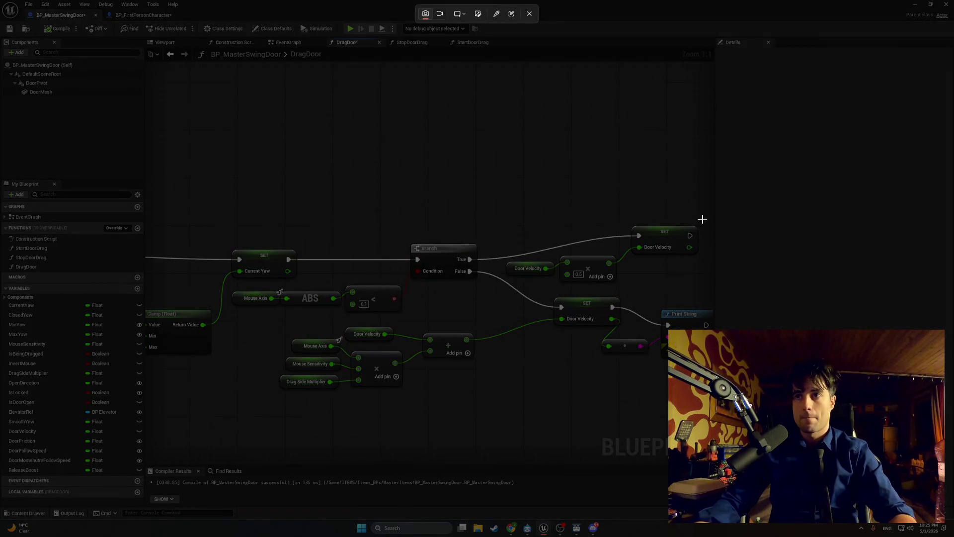
{"action": "mouse_move", "coordinate": [703, 218]}
{"action": "left_mouse_down"}
{"action": "mouse_move", "coordinate": [242, 384]}
{"action": "mouse_move", "coordinate": [225, 400]}
{"action": "left_mouse_up"}
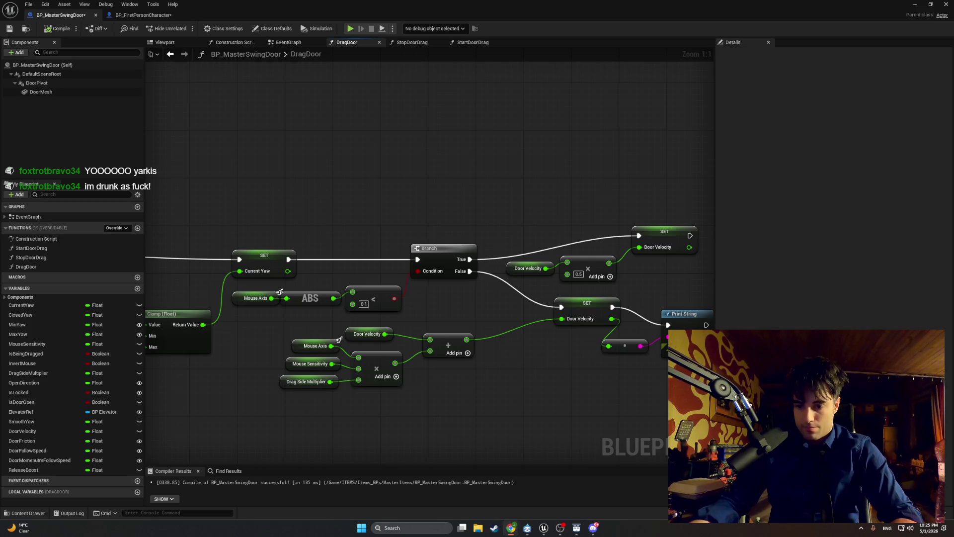
{"action": "left_click", "coordinate": [915, 5]}
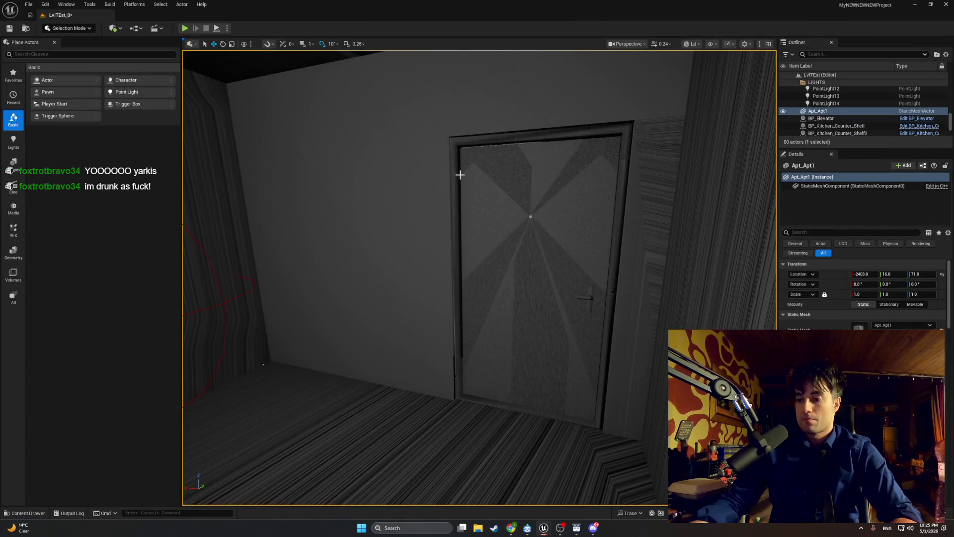
Step: Play-test the level, grabbing and swinging the apartment doors, then stop the session
{"action": "left_click", "coordinate": [185, 28]}
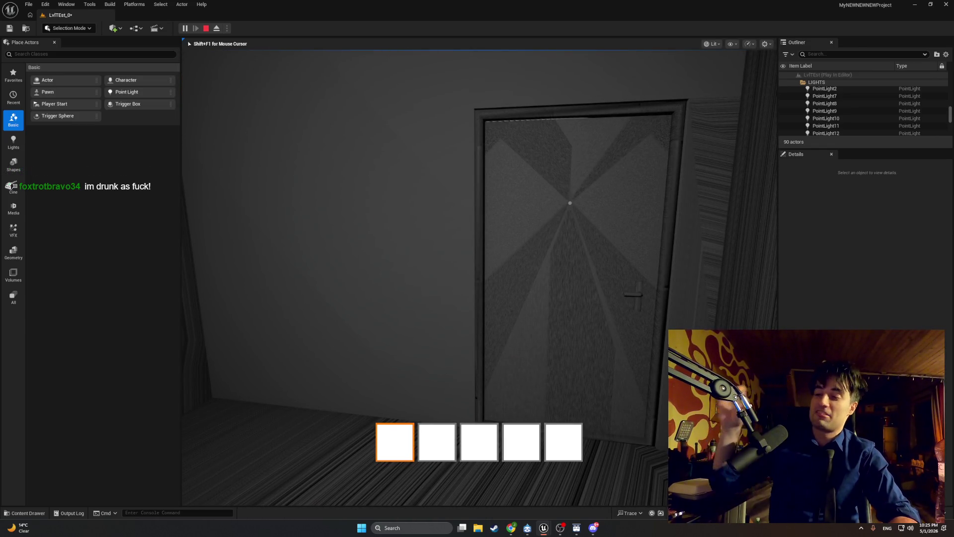
{"action": "key", "text": "e"}
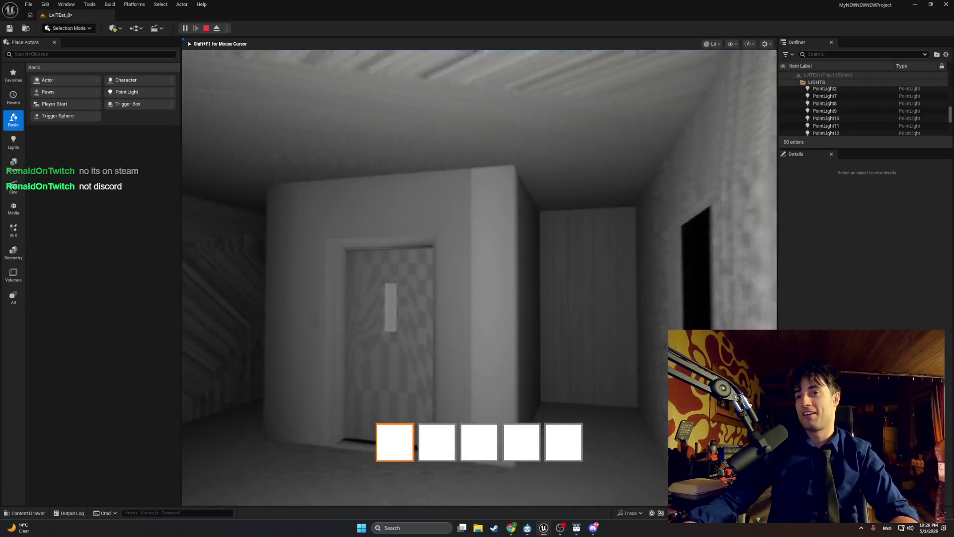
{"action": "key", "text": "e"}
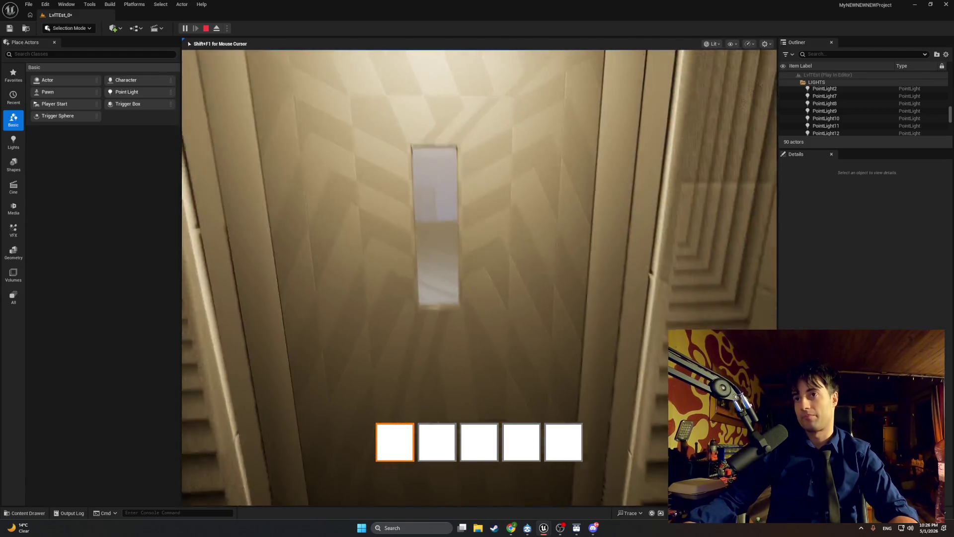
{"action": "key", "text": "e"}
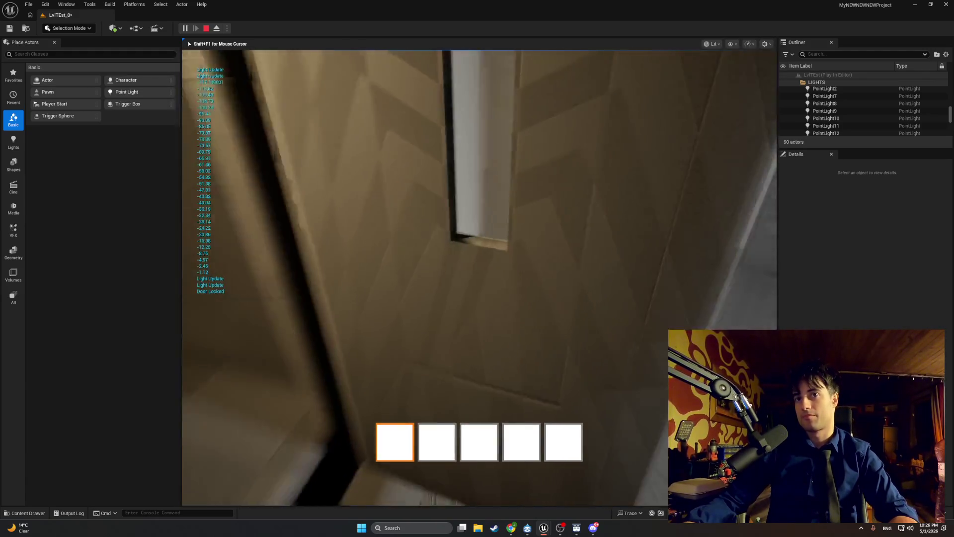
{"action": "key", "text": "e"}
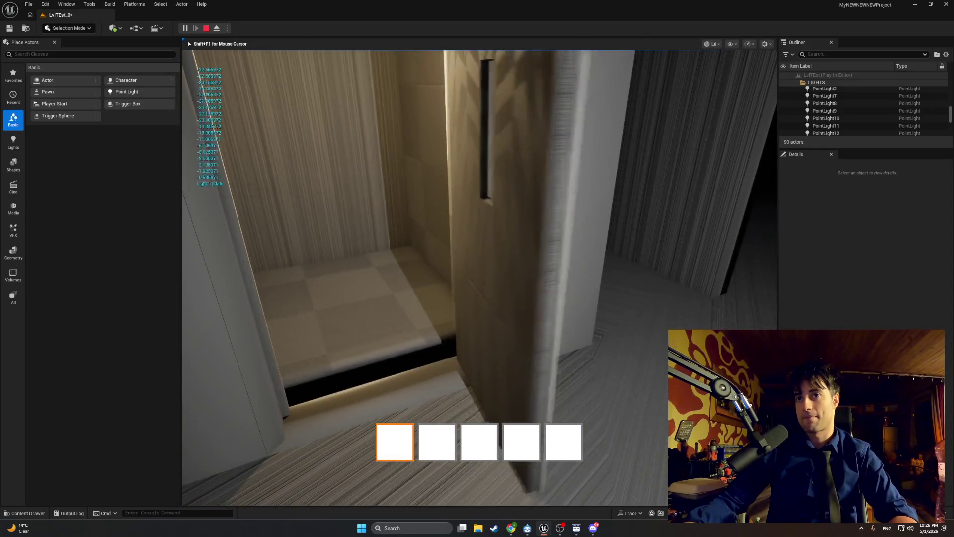
{"action": "key", "text": "e"}
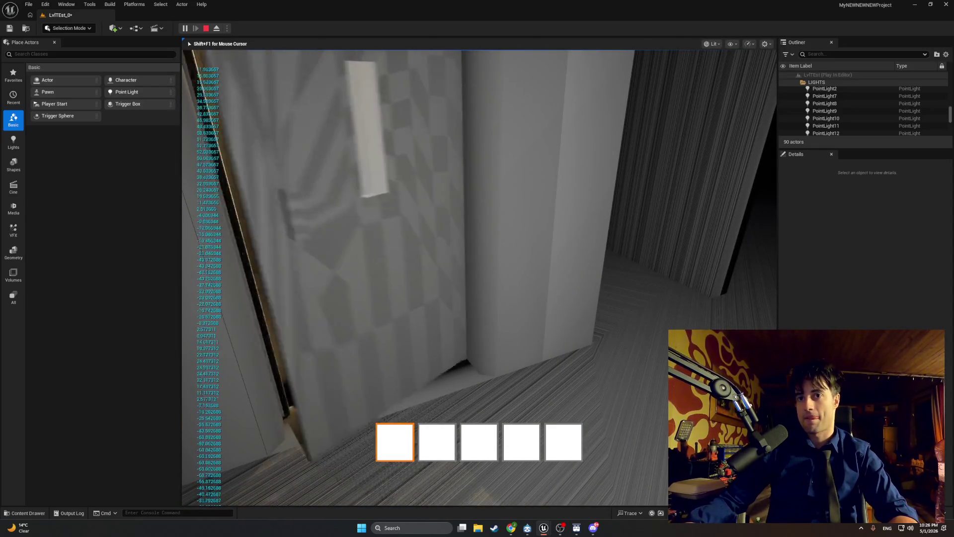
{"action": "key", "text": "w"}
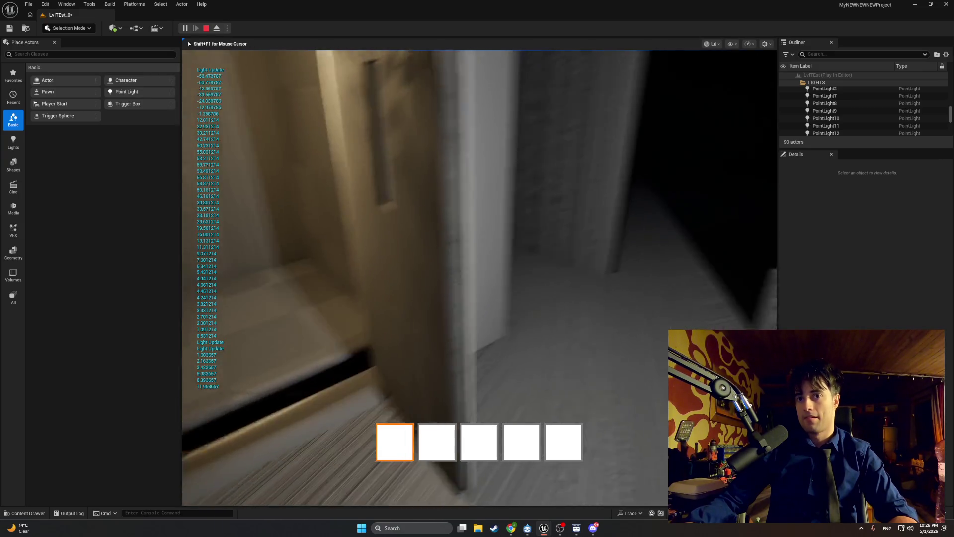
{"action": "key", "text": "Escape"}
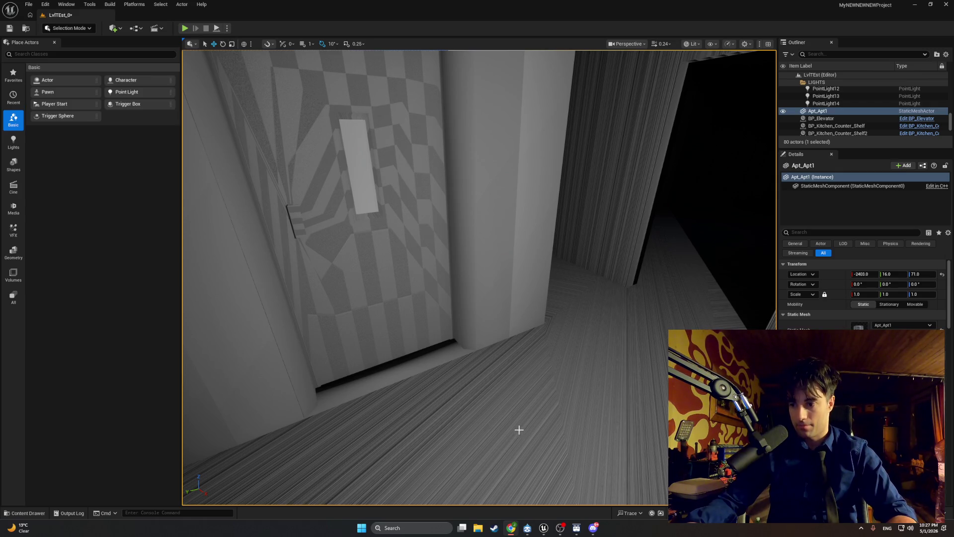
Step: Move the editor camera toward the dark corridor and start a new Play-In-Editor session
{"action": "mouse_move", "coordinate": [522, 429]}
{"action": "left_mouse_down"}
{"action": "mouse_move", "coordinate": [542, 412]}
{"action": "mouse_move", "coordinate": [512, 417]}
{"action": "mouse_move", "coordinate": [527, 416]}
{"action": "mouse_move", "coordinate": [520, 422]}
{"action": "left_mouse_up"}
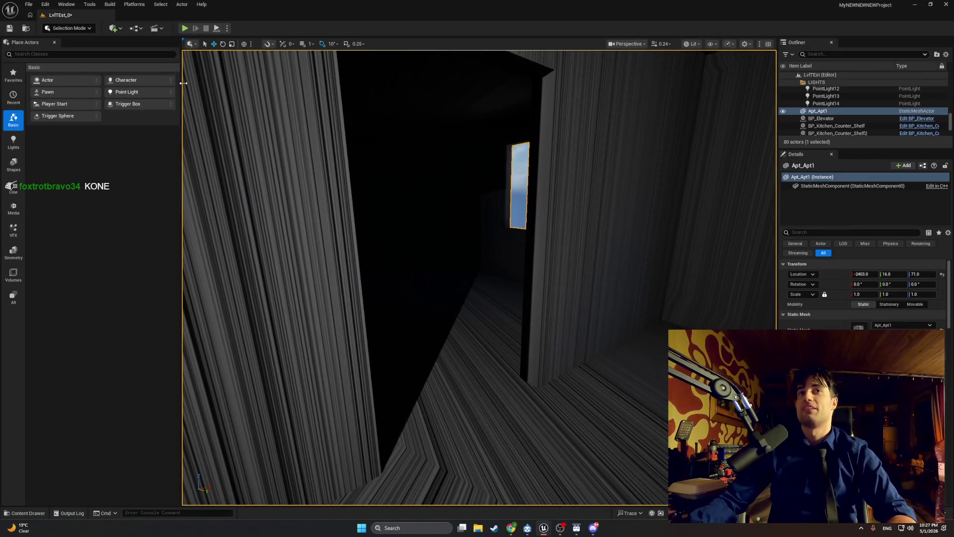
{"action": "left_click", "coordinate": [184, 28]}
Step: Walk past the stairs, open the window-room door, enter the kitchen, then stop play and browse Apartment_Interactables
{"action": "mouse_move", "coordinate": [479, 277]}
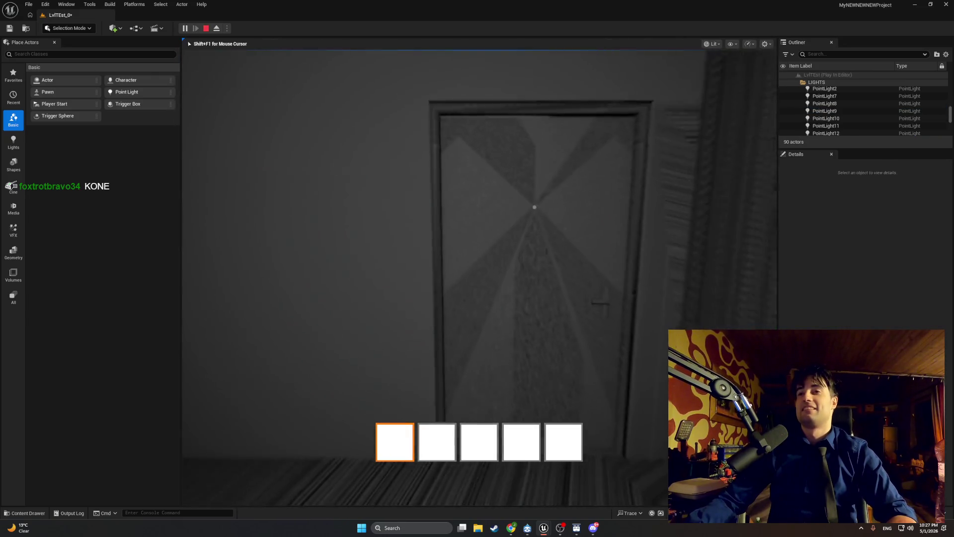
{"action": "key", "text": "w"}
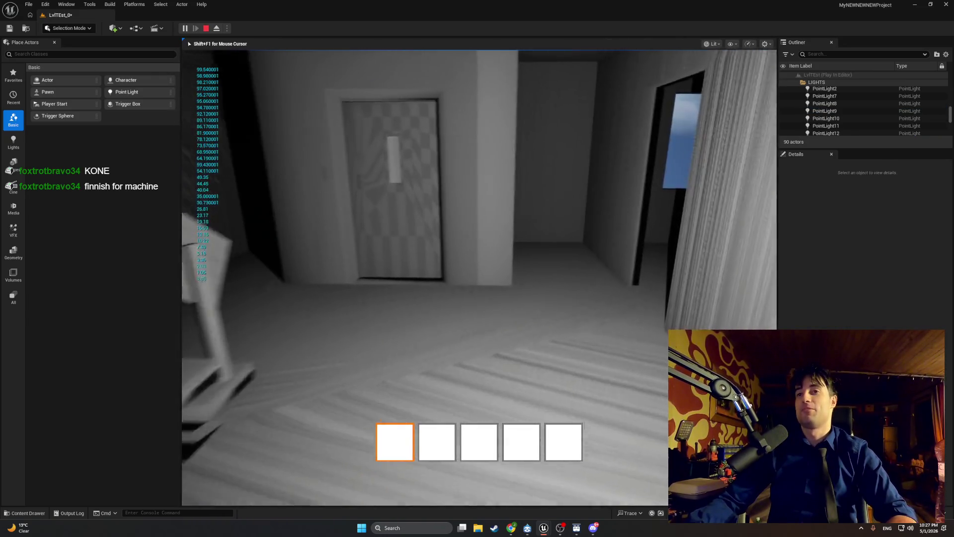
{"action": "key", "text": "e"}
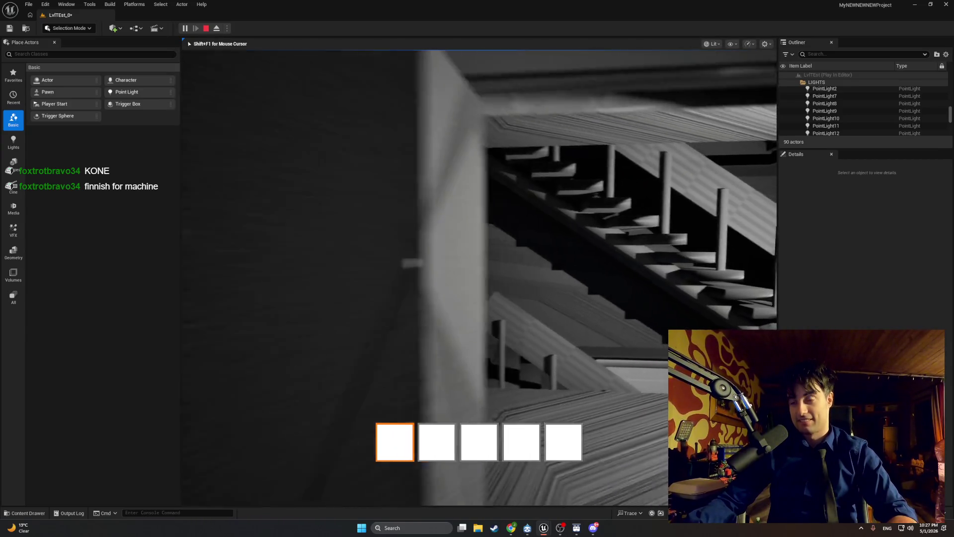
{"action": "key", "text": "w"}
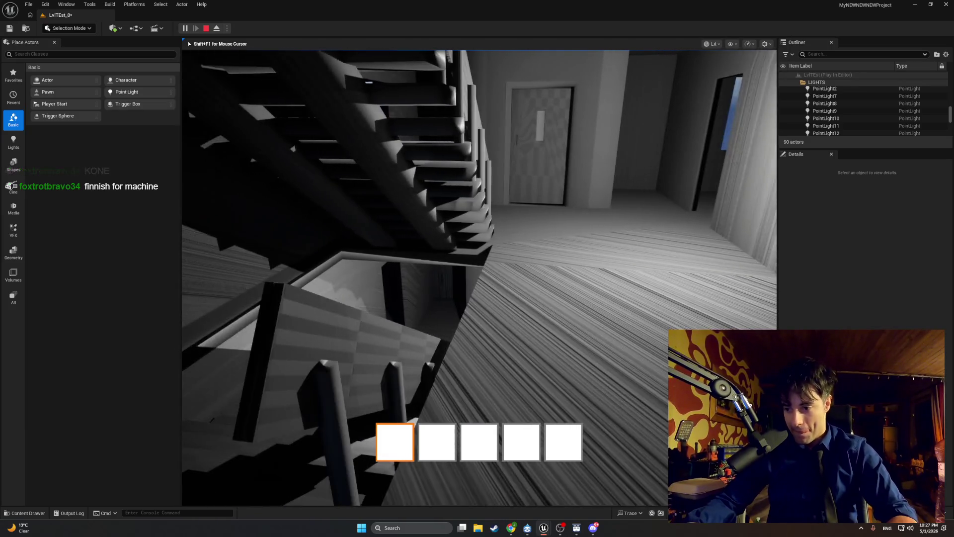
{"action": "key", "text": "w"}
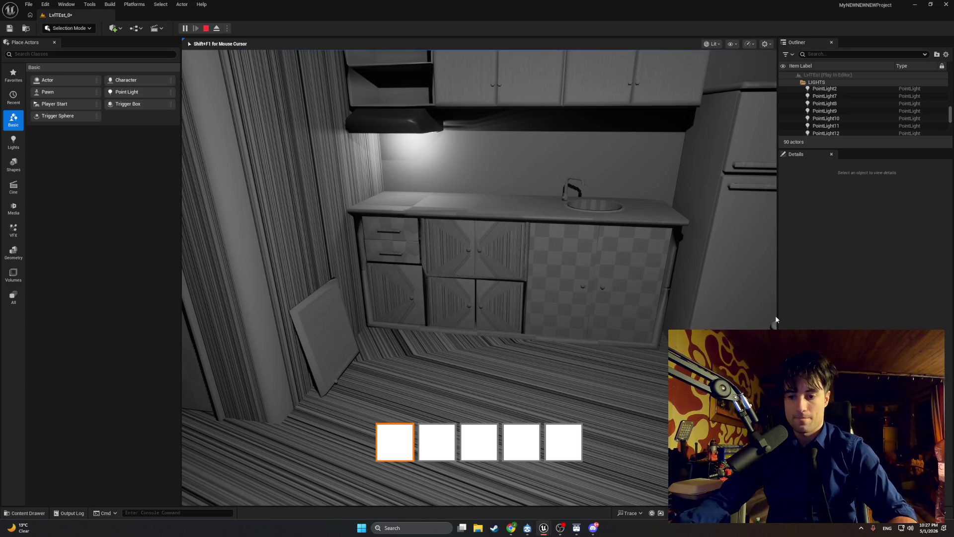
{"action": "key", "text": "Escape"}
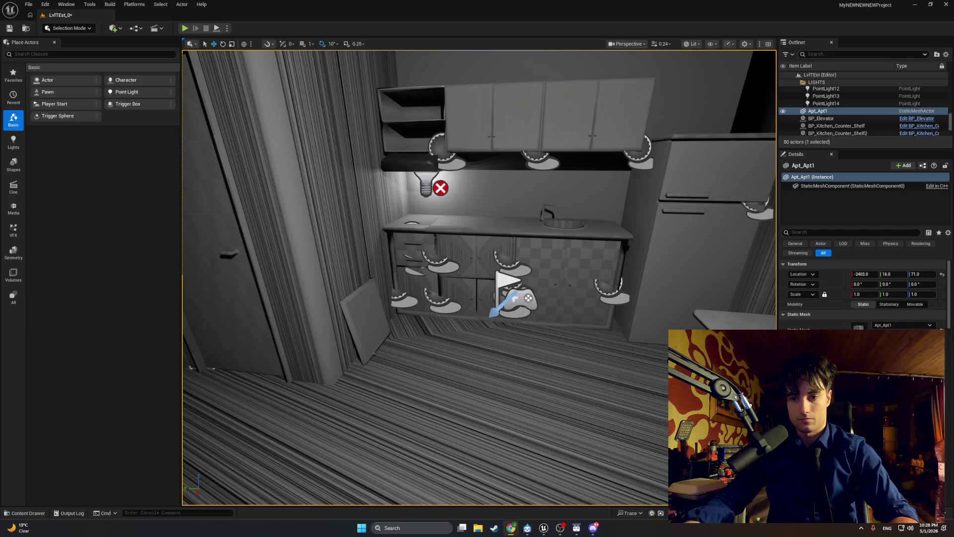
{"action": "key", "text": "ctrl+space"}
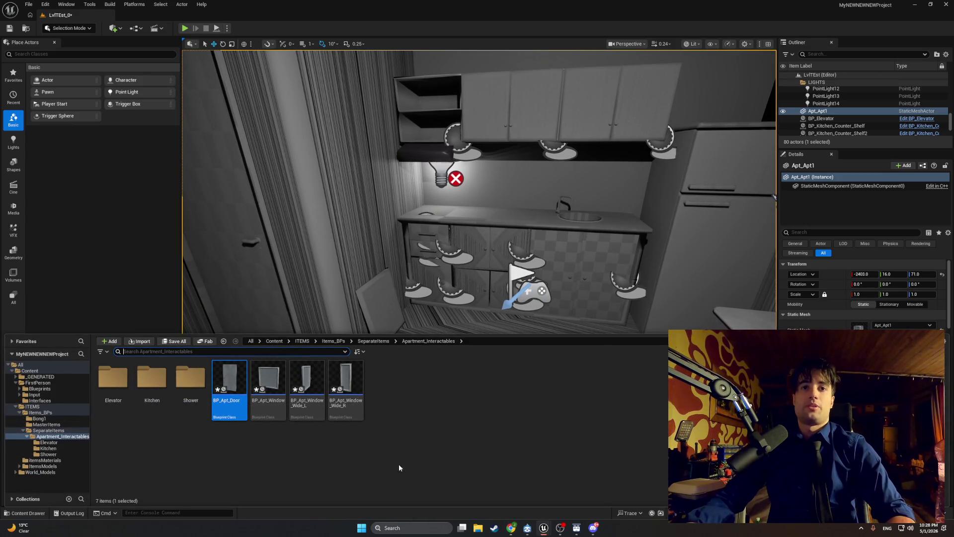
Step: Bring the BP_MasterSwingDoor Blueprint editor forward and pan to the DragDoor entry node
{"action": "mouse_move", "coordinate": [543, 528]}
{"action": "left_click", "coordinate": [559, 507]}
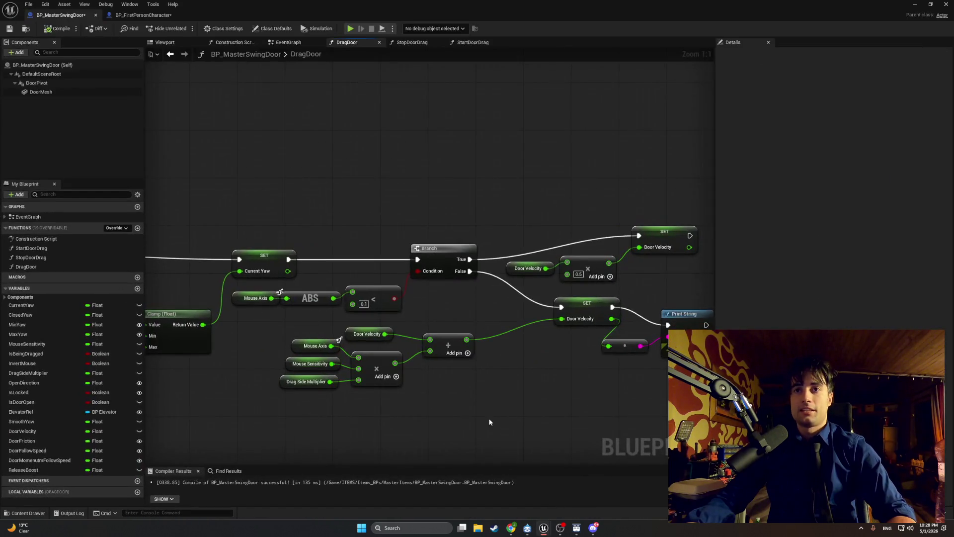
{"action": "left_click_drag", "start_coordinate": [441, 382], "coordinate": [456, 383]}
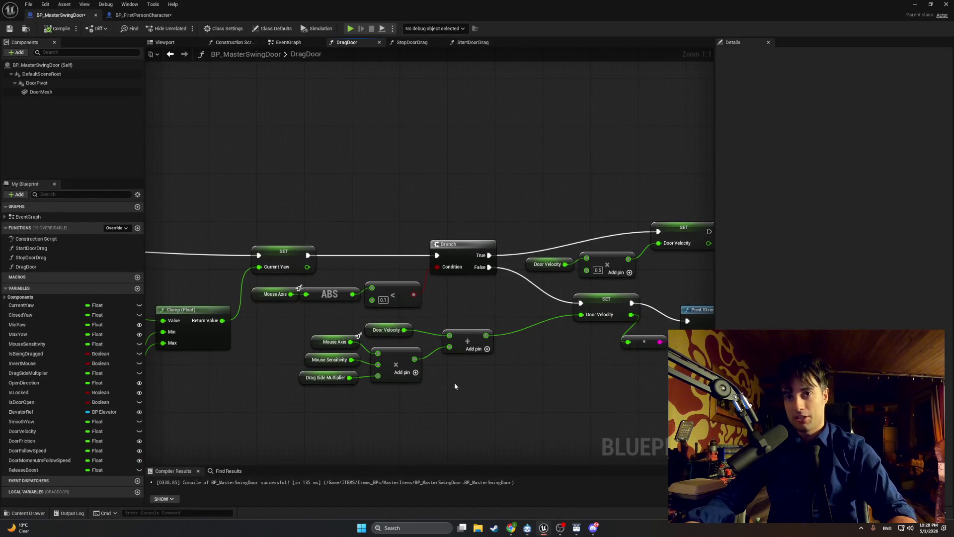
{"action": "scroll", "coordinate": [454, 383], "scroll_direction": "down", "scroll_amount": 3}
{"action": "left_click_drag", "start_coordinate": [272, 357], "coordinate": [407, 320]}
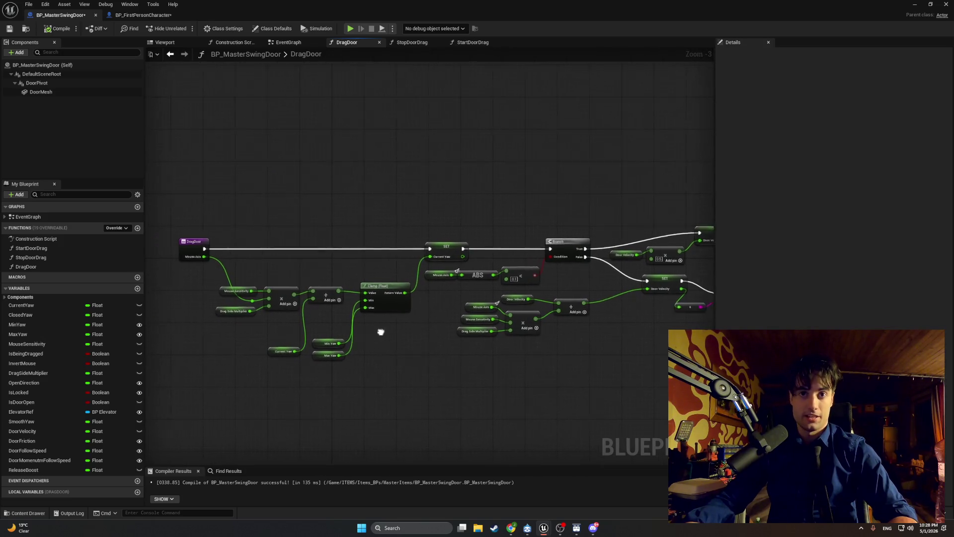
Step: Flip through the StopDoorDrag, StartDoorDrag and EventGraph tabs, then inspect the DragDoor graph
{"action": "left_click", "coordinate": [420, 43]}
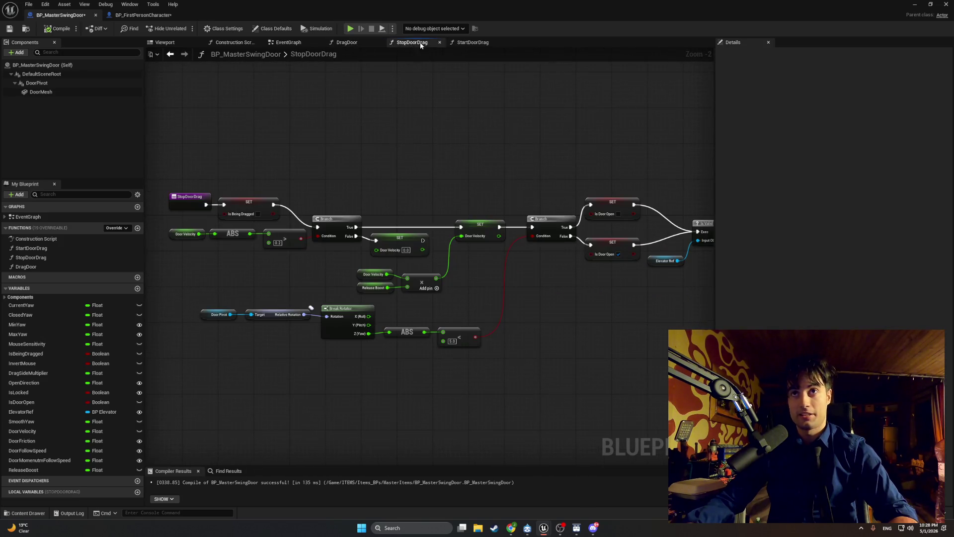
{"action": "left_click", "coordinate": [474, 43]}
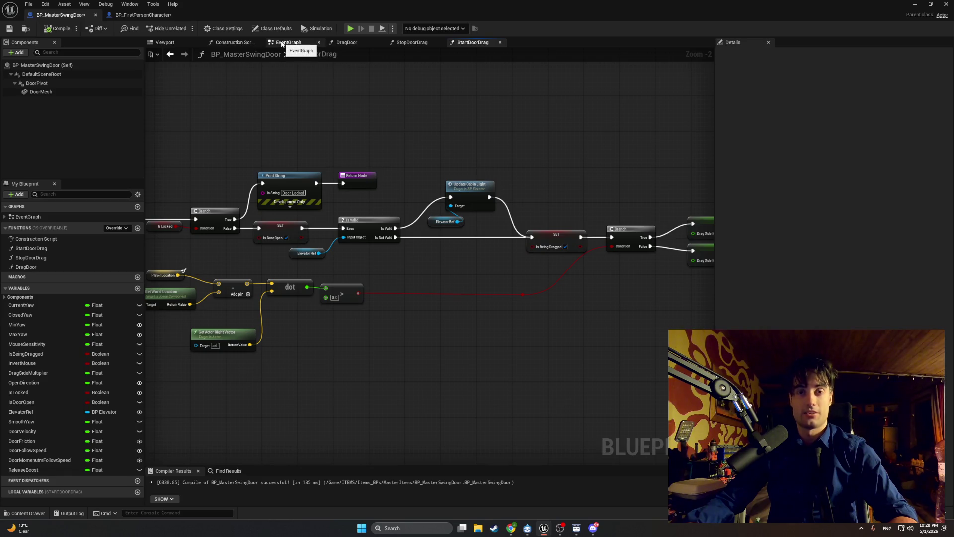
{"action": "left_click", "coordinate": [282, 43]}
{"action": "left_click", "coordinate": [395, 44]}
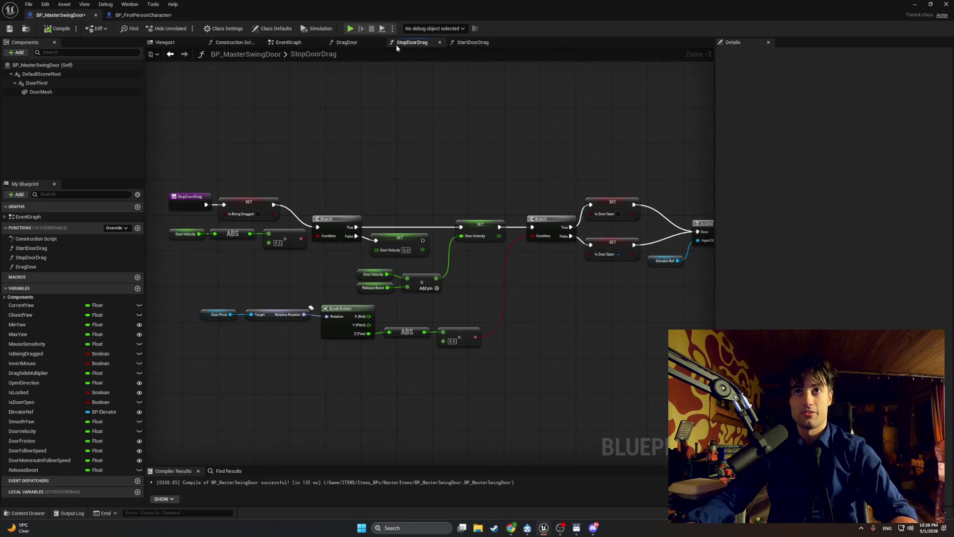
{"action": "left_click", "coordinate": [359, 42]}
{"action": "scroll", "coordinate": [340, 198], "scroll_direction": "up", "scroll_amount": 2}
{"action": "scroll", "coordinate": [340, 198], "scroll_direction": "up", "scroll_amount": 1}
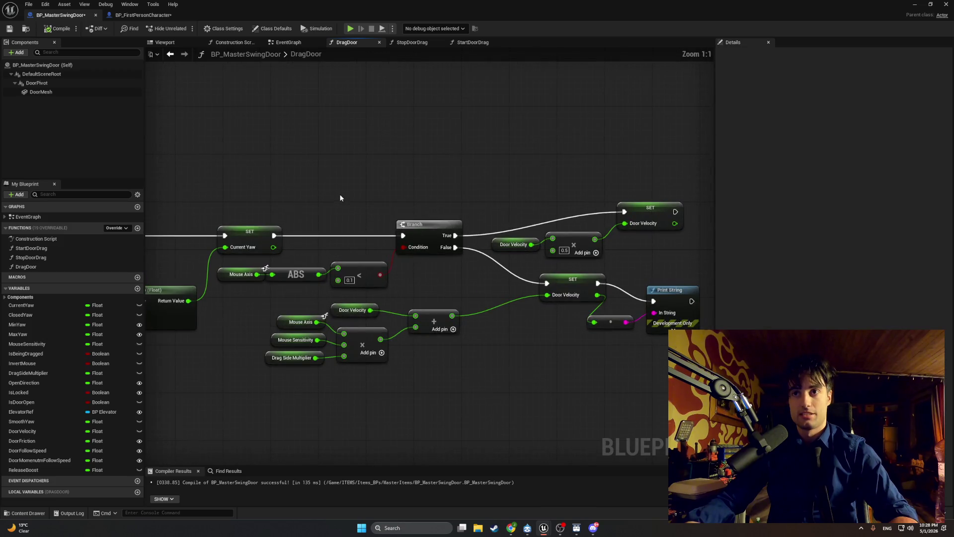
{"action": "mouse_move", "coordinate": [340, 197]}
{"action": "left_mouse_down"}
{"action": "mouse_move", "coordinate": [270, 187]}
{"action": "mouse_move", "coordinate": [547, 170]}
{"action": "mouse_move", "coordinate": [372, 164]}
{"action": "left_mouse_up"}
{"action": "scroll", "coordinate": [372, 164], "scroll_direction": "down", "scroll_amount": 1}
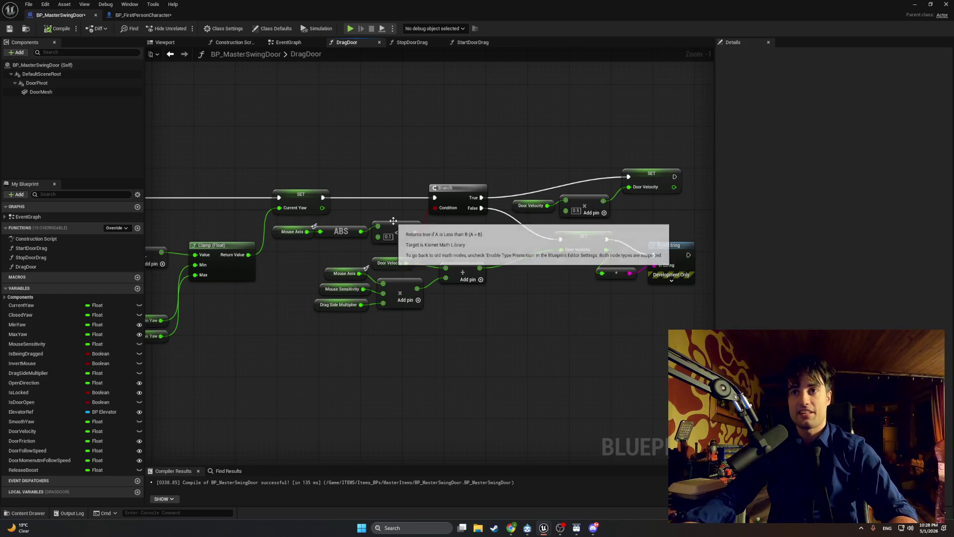
{"action": "mouse_move", "coordinate": [289, 264]}
{"action": "left_mouse_down"}
{"action": "mouse_move", "coordinate": [486, 257]}
{"action": "mouse_move", "coordinate": [295, 263]}
{"action": "left_mouse_up"}
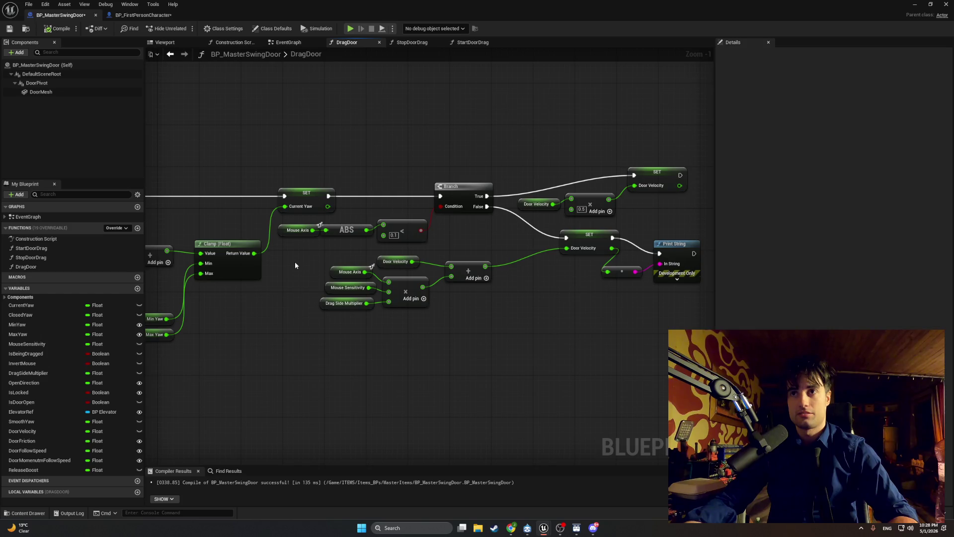
Step: Review the EventGraph velocity nodes and other functions, ending on DragDoor's Current Yaw and Branch nodes
{"action": "left_click", "coordinate": [280, 42]}
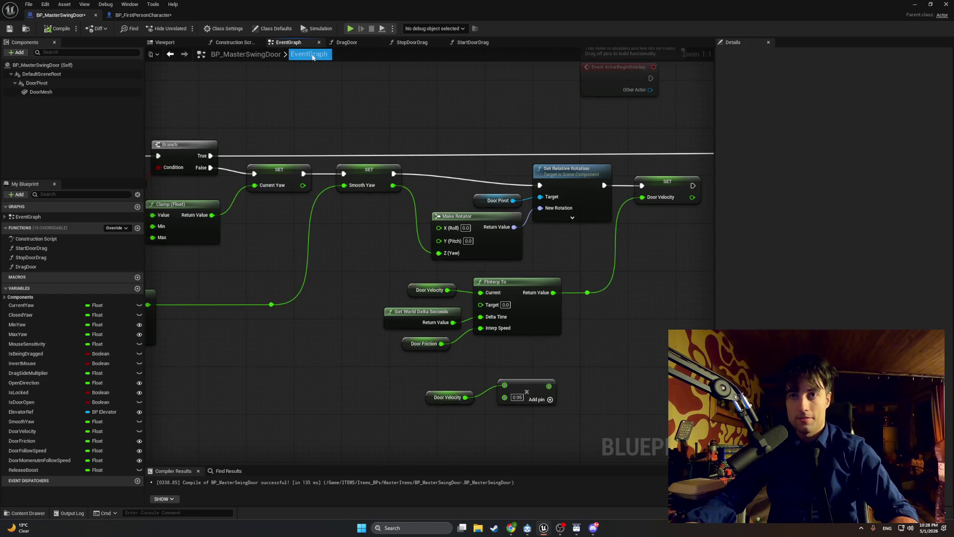
{"action": "left_click", "coordinate": [344, 44]}
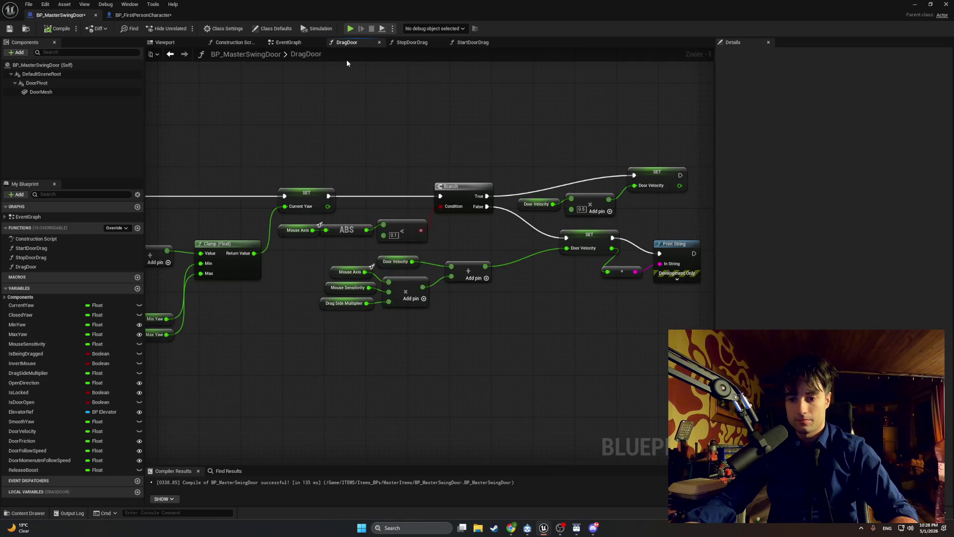
{"action": "mouse_move", "coordinate": [372, 172]}
{"action": "left_mouse_down"}
{"action": "mouse_move", "coordinate": [633, 179]}
{"action": "mouse_move", "coordinate": [484, 175]}
{"action": "left_mouse_up"}
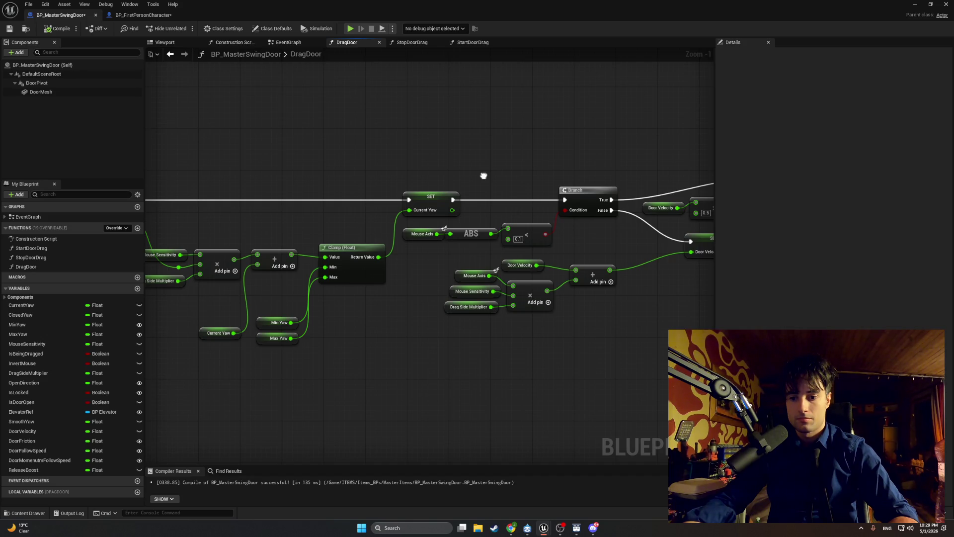
{"action": "left_click", "coordinate": [403, 45]}
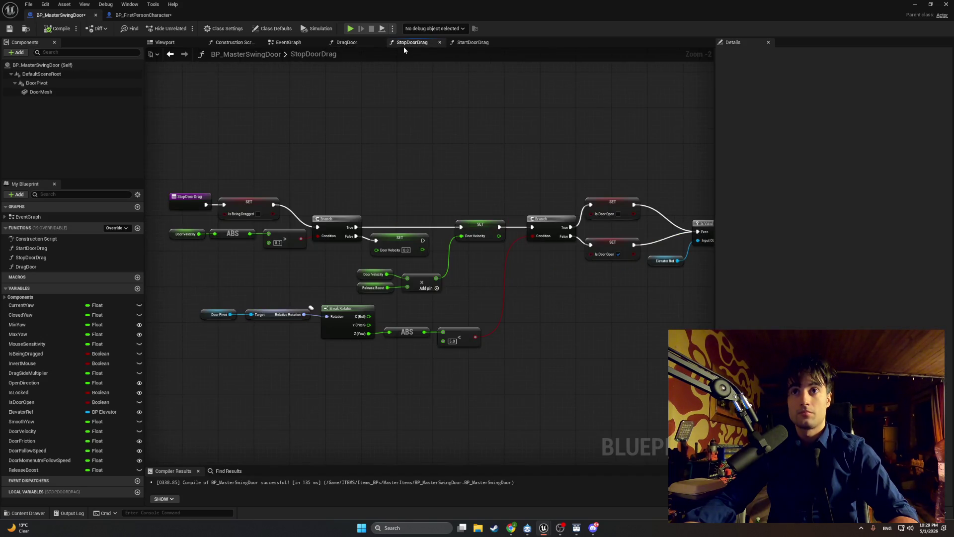
{"action": "left_click", "coordinate": [463, 44]}
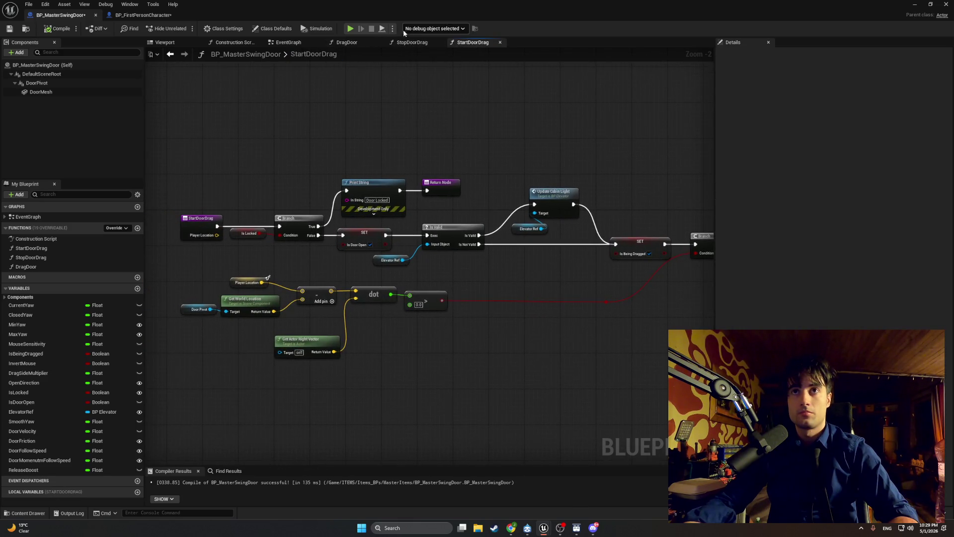
{"action": "left_click", "coordinate": [405, 44]}
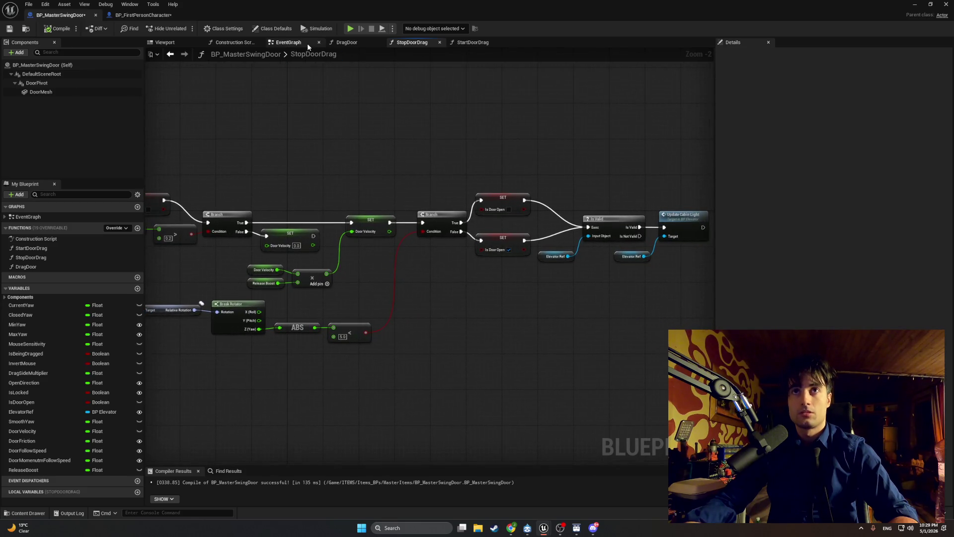
{"action": "left_click", "coordinate": [307, 43]}
{"action": "scroll", "coordinate": [359, 135], "scroll_direction": "down", "scroll_amount": 1}
{"action": "mouse_move", "coordinate": [359, 136]}
{"action": "left_mouse_down"}
{"action": "mouse_move", "coordinate": [562, 195]}
{"action": "mouse_move", "coordinate": [335, 151]}
{"action": "left_mouse_up"}
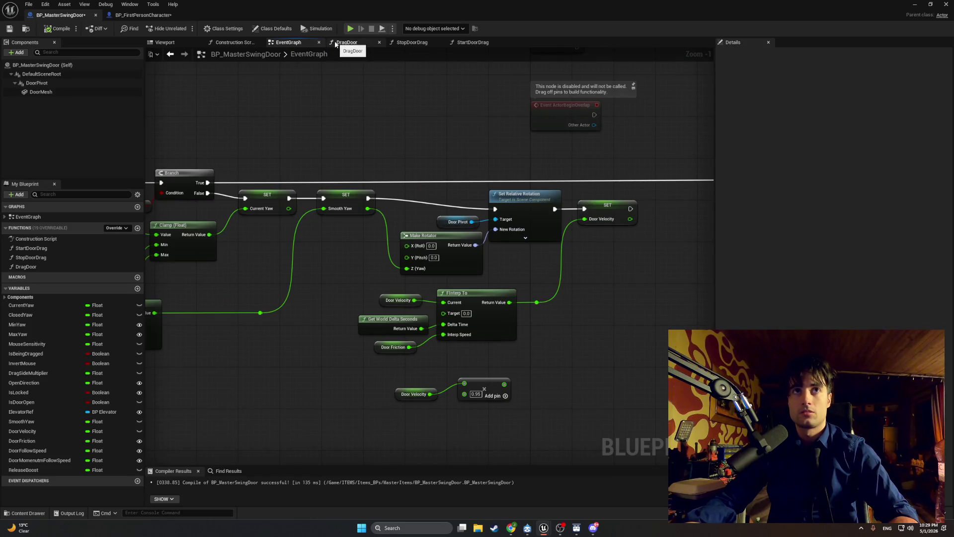
{"action": "left_click", "coordinate": [347, 43]}
{"action": "left_click_drag", "start_coordinate": [396, 166], "coordinate": [294, 164]}
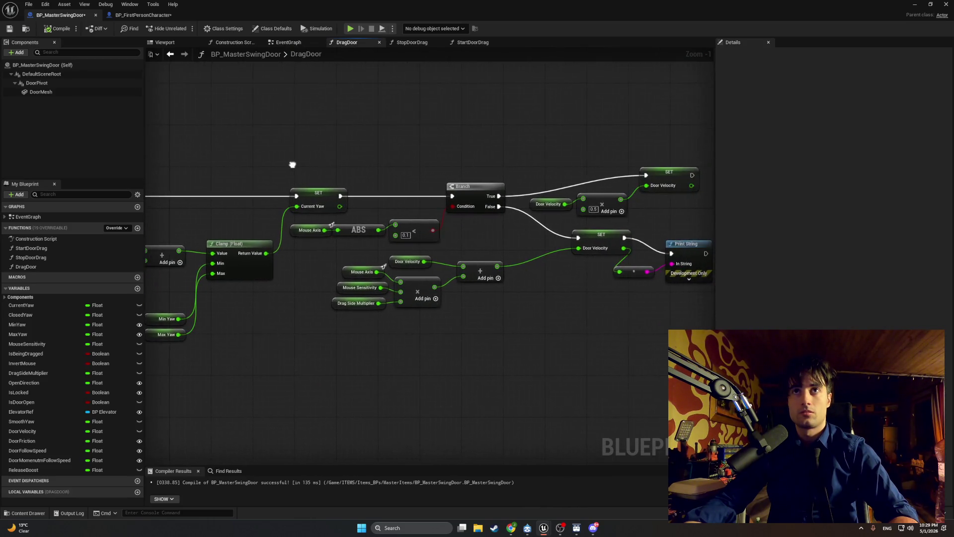
{"action": "scroll", "coordinate": [322, 186], "scroll_direction": "up", "scroll_amount": 1}
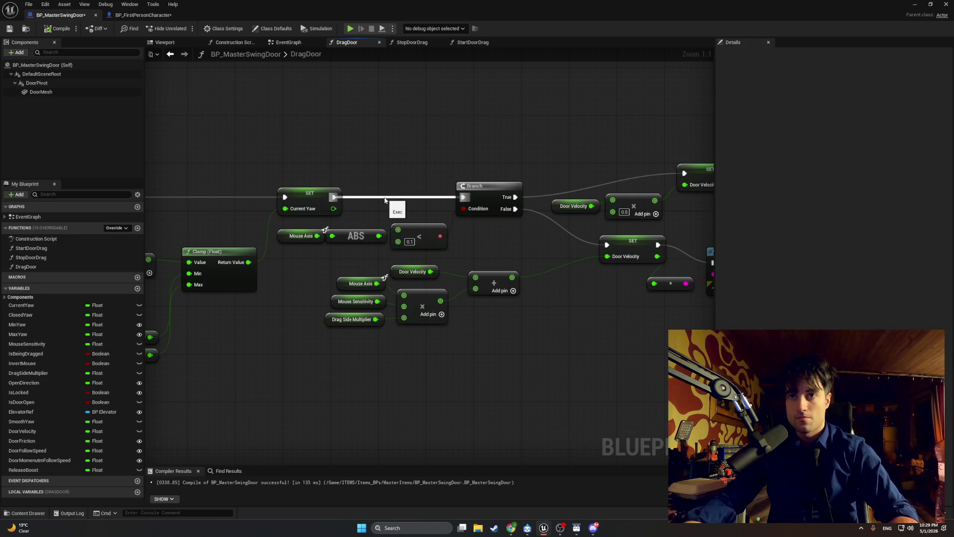
Step: Delete the Branch/ABS/< threshold check, the upper Door Velocity nodes and the leftover Mouse Axis getter
{"action": "left_click_drag", "start_coordinate": [471, 238], "coordinate": [429, 222]}
{"action": "left_click_drag", "start_coordinate": [460, 154], "coordinate": [314, 243]}
{"action": "key", "text": "Delete"}
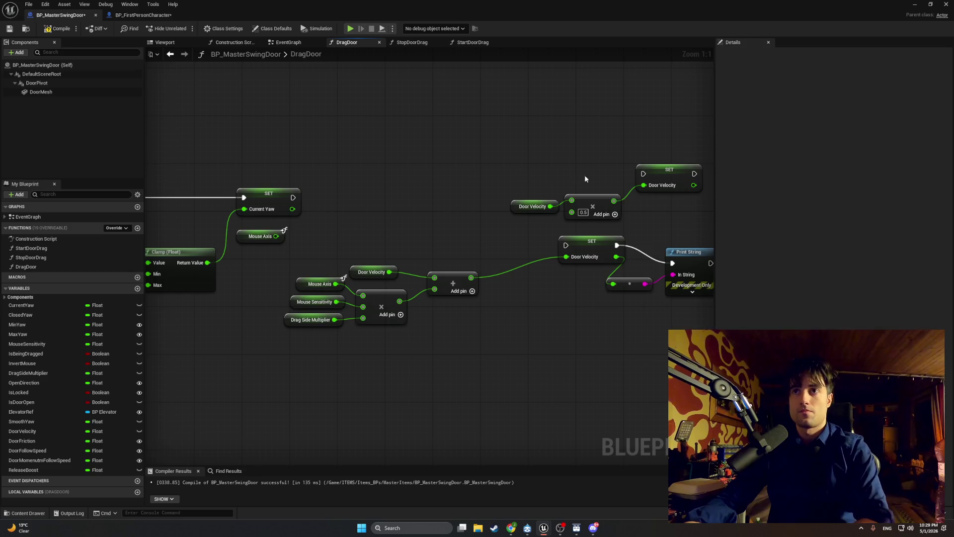
{"action": "mouse_move", "coordinate": [705, 150]}
{"action": "left_mouse_down"}
{"action": "mouse_move", "coordinate": [560, 222]}
{"action": "mouse_move", "coordinate": [509, 222]}
{"action": "left_mouse_up"}
{"action": "key", "text": "Delete"}
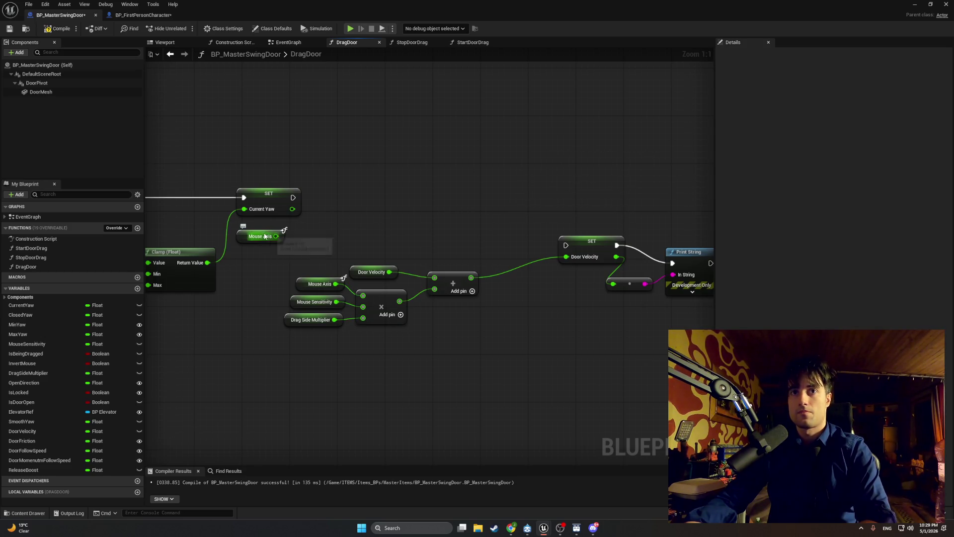
{"action": "left_click", "coordinate": [258, 240]}
{"action": "key", "text": "Delete"}
Step: Rearrange the Door Velocity, Print String and math nodes, and wire SET Current Yaw into SET Door Velocity
{"action": "mouse_move", "coordinate": [378, 233]}
{"action": "left_mouse_down"}
{"action": "mouse_move", "coordinate": [251, 208]}
{"action": "mouse_move", "coordinate": [296, 213]}
{"action": "left_mouse_up"}
{"action": "left_click_drag", "start_coordinate": [630, 332], "coordinate": [470, 197]}
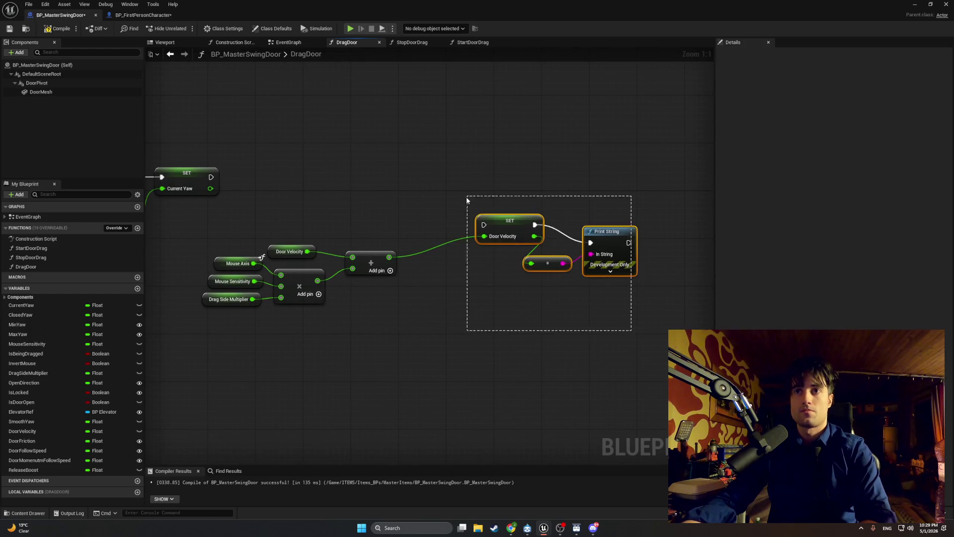
{"action": "mouse_move", "coordinate": [499, 230]}
{"action": "left_mouse_down"}
{"action": "mouse_move", "coordinate": [321, 173]}
{"action": "mouse_move", "coordinate": [268, 168]}
{"action": "mouse_move", "coordinate": [303, 182]}
{"action": "mouse_move", "coordinate": [447, 165]}
{"action": "left_mouse_up"}
{"action": "mouse_move", "coordinate": [429, 226]}
{"action": "left_mouse_down"}
{"action": "mouse_move", "coordinate": [368, 248]}
{"action": "mouse_move", "coordinate": [316, 252]}
{"action": "left_mouse_up"}
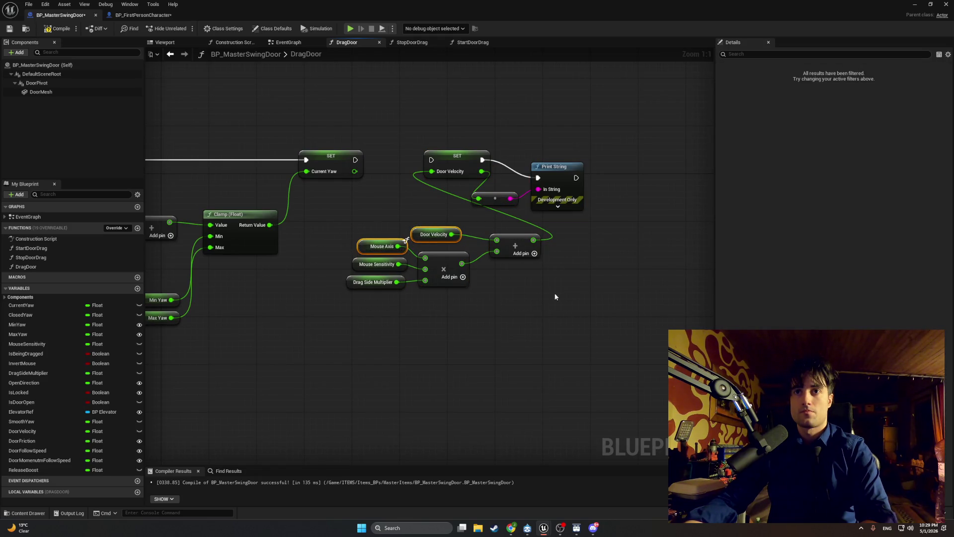
{"action": "mouse_move", "coordinate": [555, 297]}
{"action": "left_mouse_down"}
{"action": "mouse_move", "coordinate": [373, 225]}
{"action": "mouse_move", "coordinate": [293, 280]}
{"action": "left_mouse_up"}
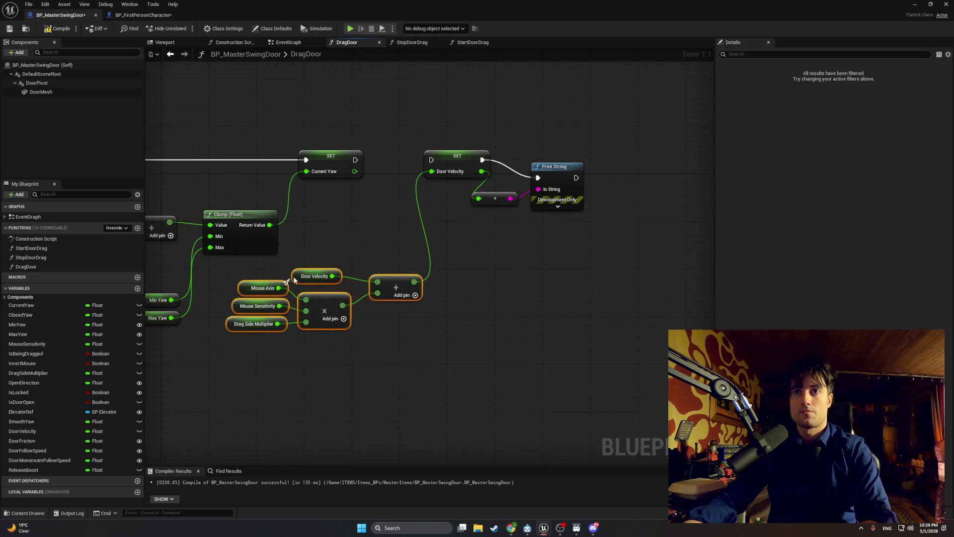
{"action": "left_click_drag", "start_coordinate": [355, 160], "coordinate": [431, 159]}
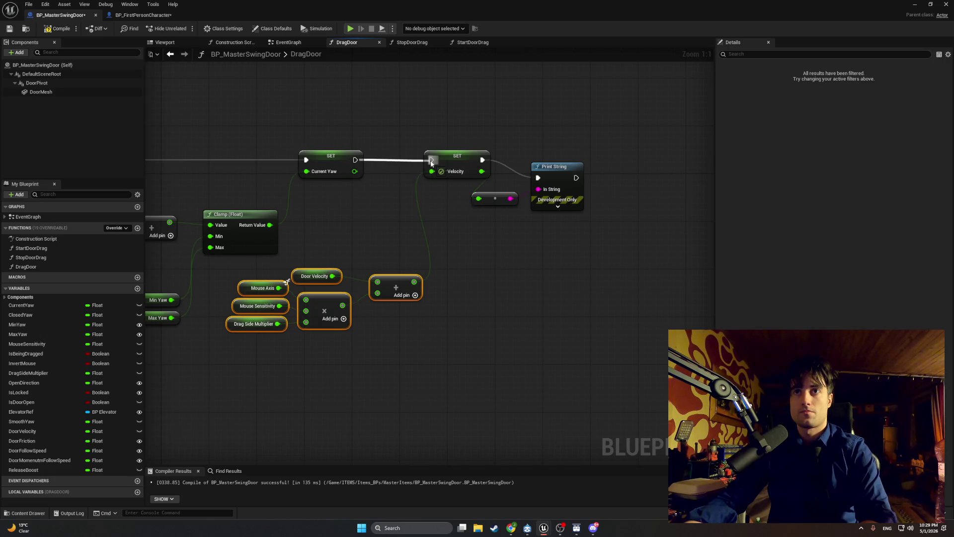
{"action": "left_click", "coordinate": [355, 183]}
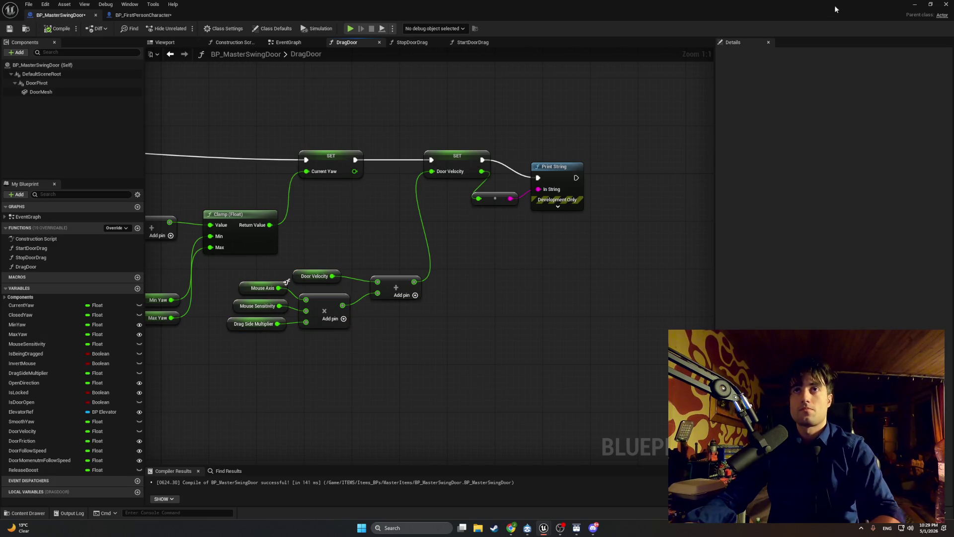
{"action": "key", "text": "alt+Tab"}
Step: Play the level, drag the door further open and back toward closed, then stop the session
{"action": "left_click", "coordinate": [184, 27]}
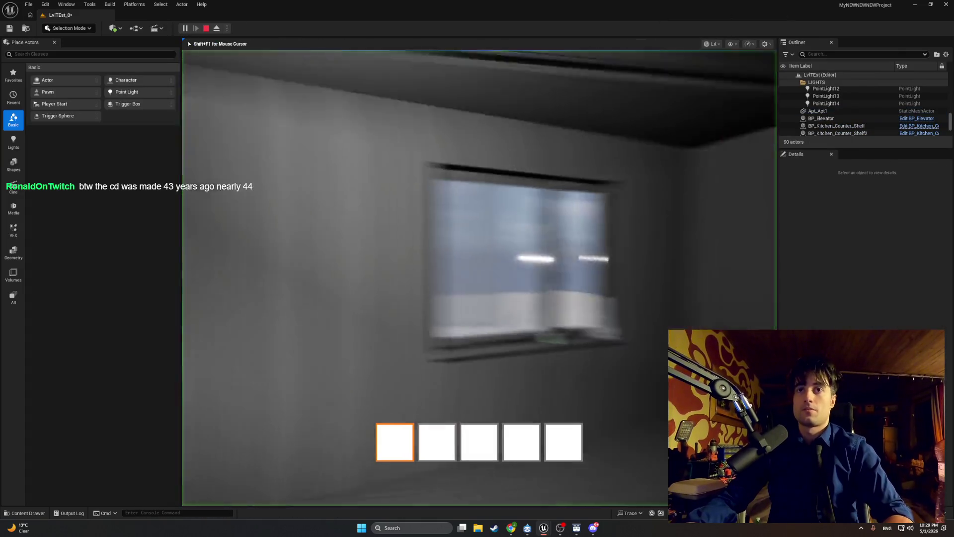
{"action": "left_click_drag", "start_coordinate": [479, 277], "coordinate": [479, 278]}
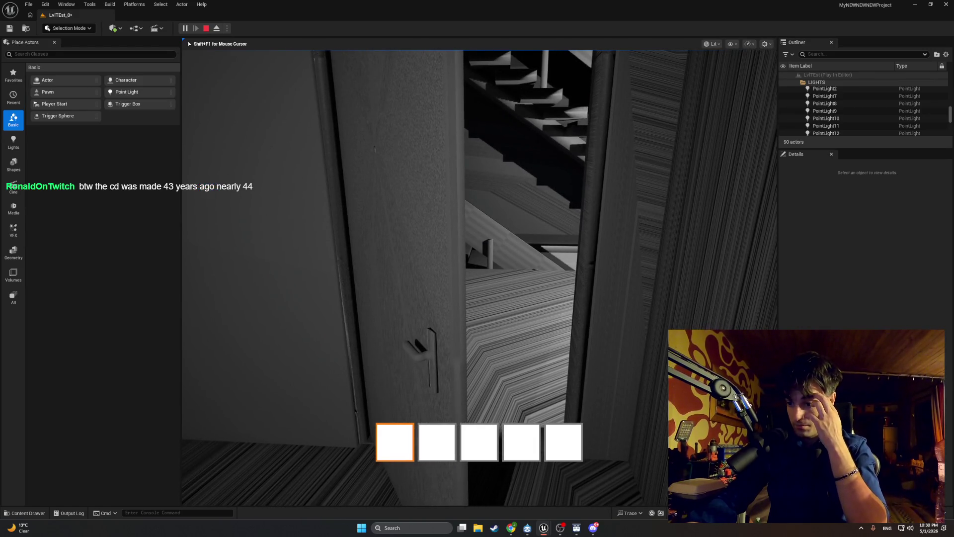
{"action": "left_click_drag", "start_coordinate": [479, 277], "coordinate": [479, 277]}
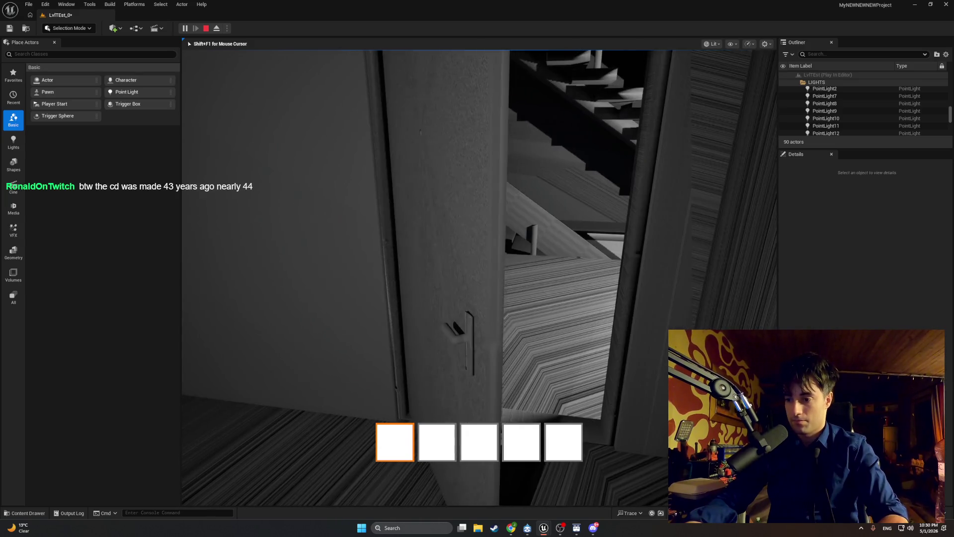
{"action": "key", "text": "Escape"}
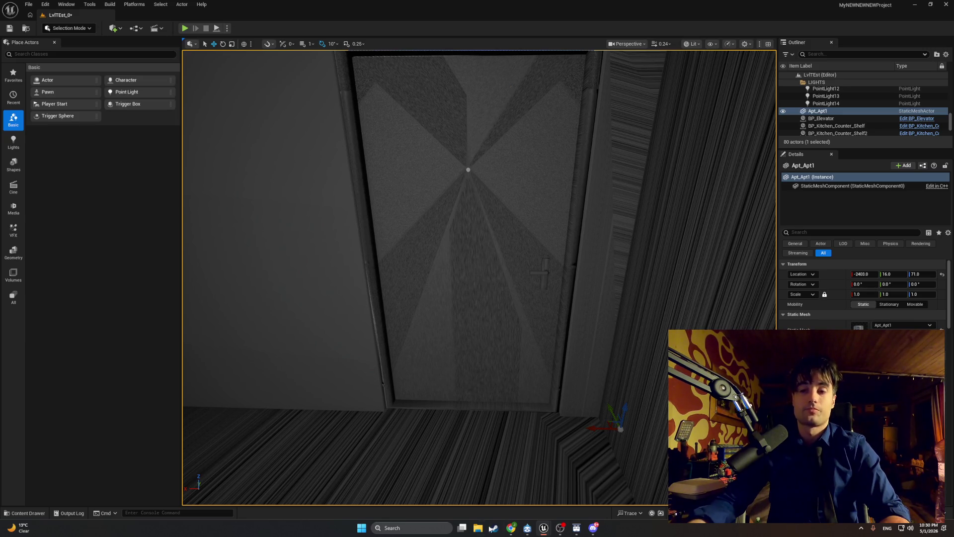
Step: In the EventGraph, delete the door-velocity friction nodes, SET Door Velocity and the leftover reroute knot
{"action": "mouse_move", "coordinate": [547, 524]}
{"action": "left_click", "coordinate": [559, 499]}
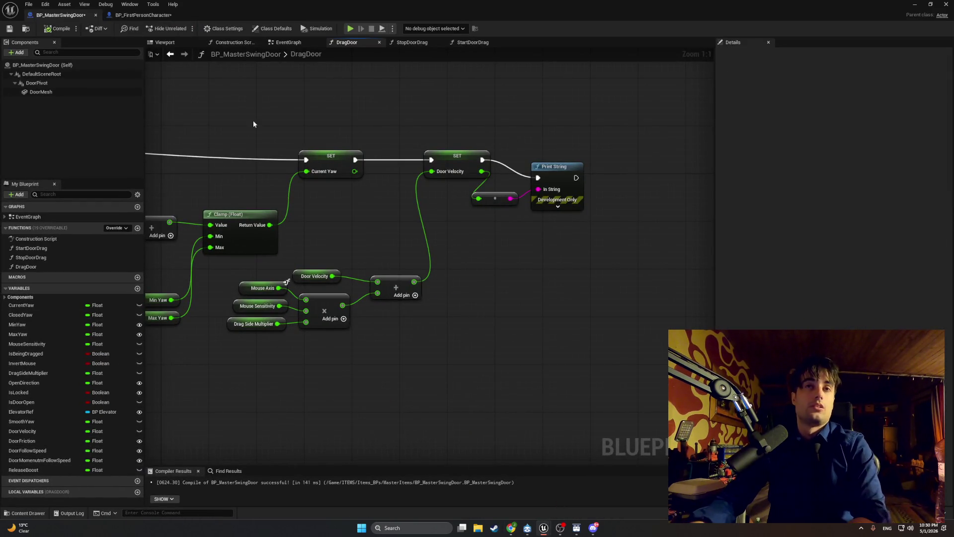
{"action": "left_click", "coordinate": [288, 42]}
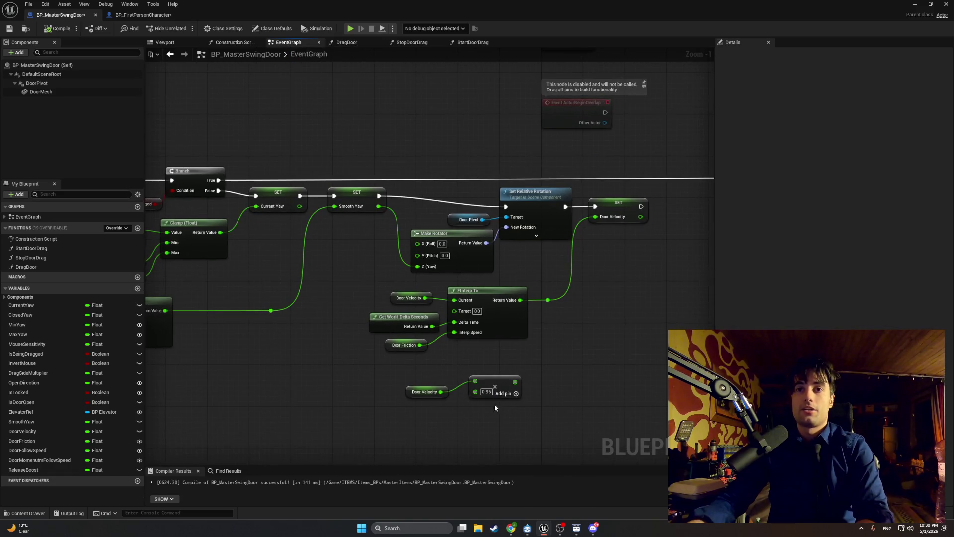
{"action": "left_click_drag", "start_coordinate": [479, 376], "coordinate": [397, 295]}
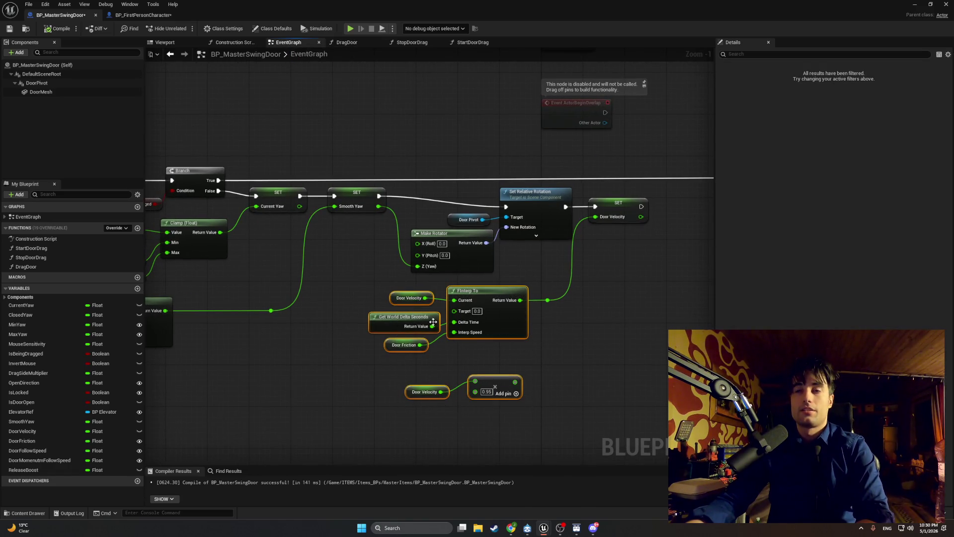
{"action": "key", "text": "Delete"}
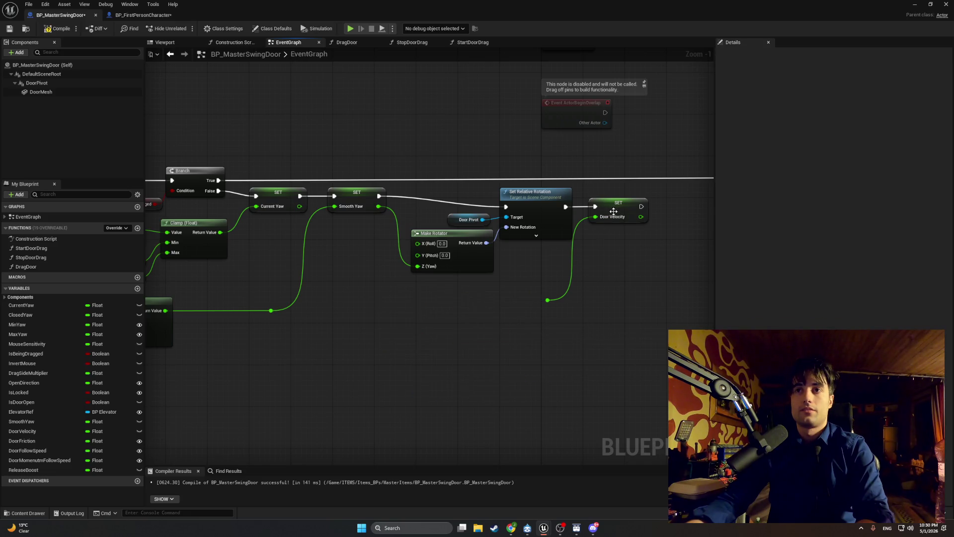
{"action": "left_click_drag", "start_coordinate": [659, 309], "coordinate": [620, 216]}
{"action": "key", "text": "Delete"}
{"action": "left_click", "coordinate": [548, 300]}
{"action": "key", "text": "Delete"}
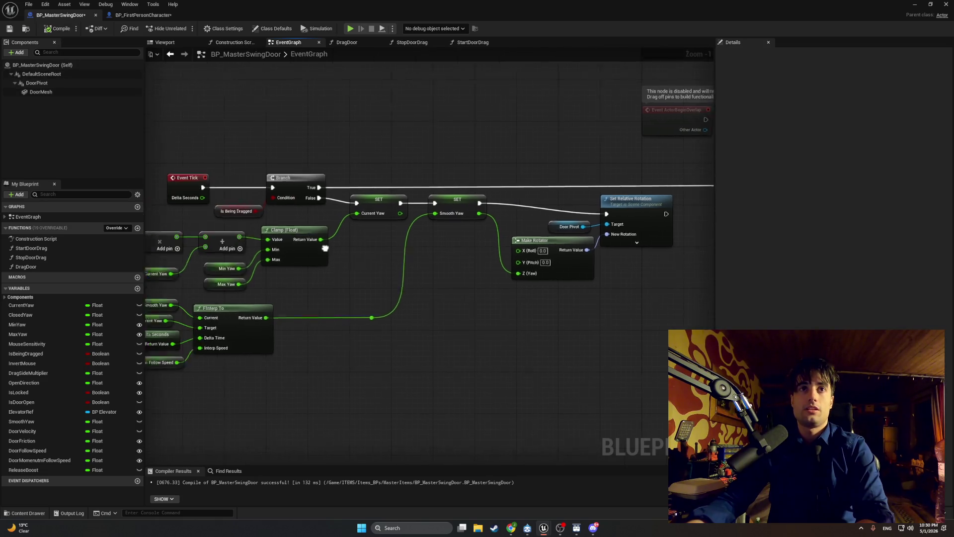
Step: Delete the DoorFriction variable and bring the Branch, Clamp and FInterp To nodes into view
{"action": "mouse_move", "coordinate": [325, 248]}
{"action": "left_mouse_down"}
{"action": "mouse_move", "coordinate": [424, 245]}
{"action": "mouse_move", "coordinate": [187, 203]}
{"action": "left_mouse_up"}
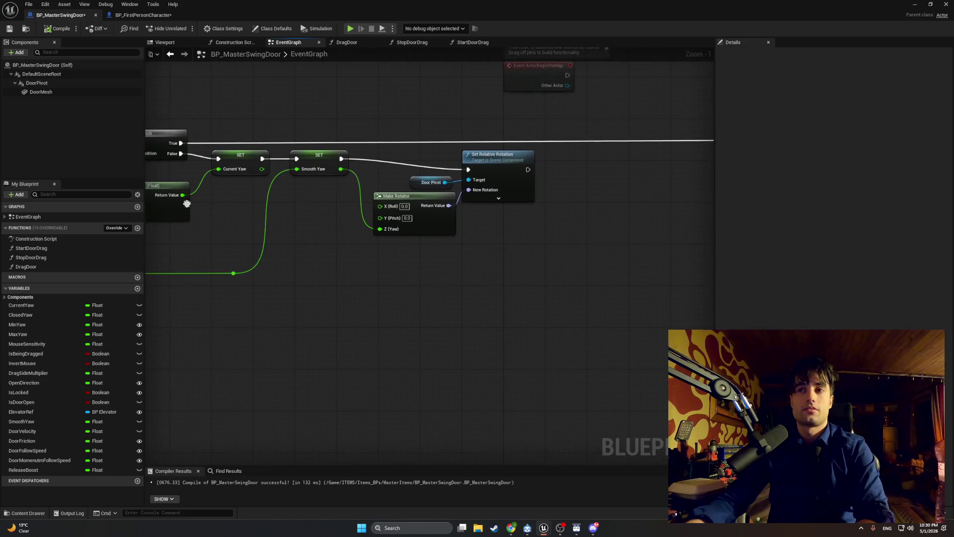
{"action": "left_click", "coordinate": [41, 441]}
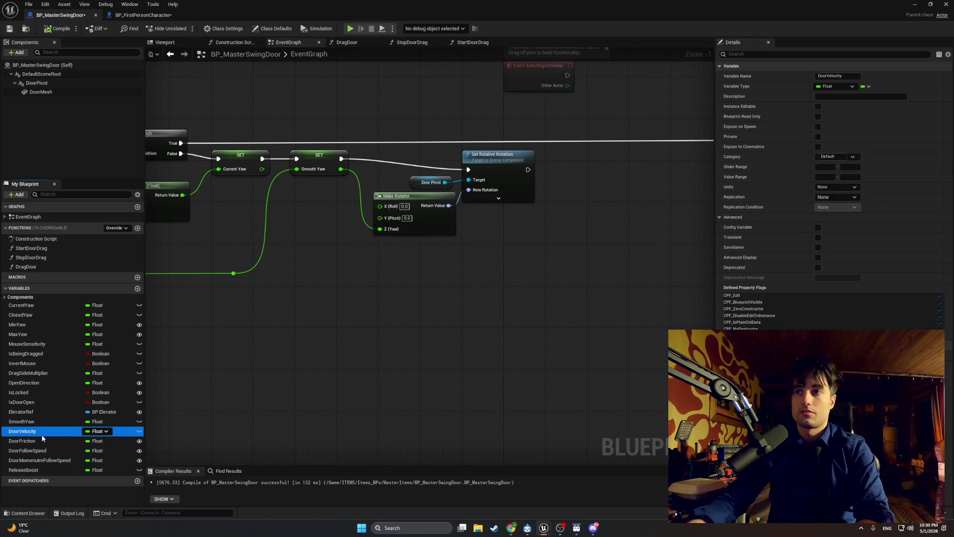
{"action": "key", "text": "Delete"}
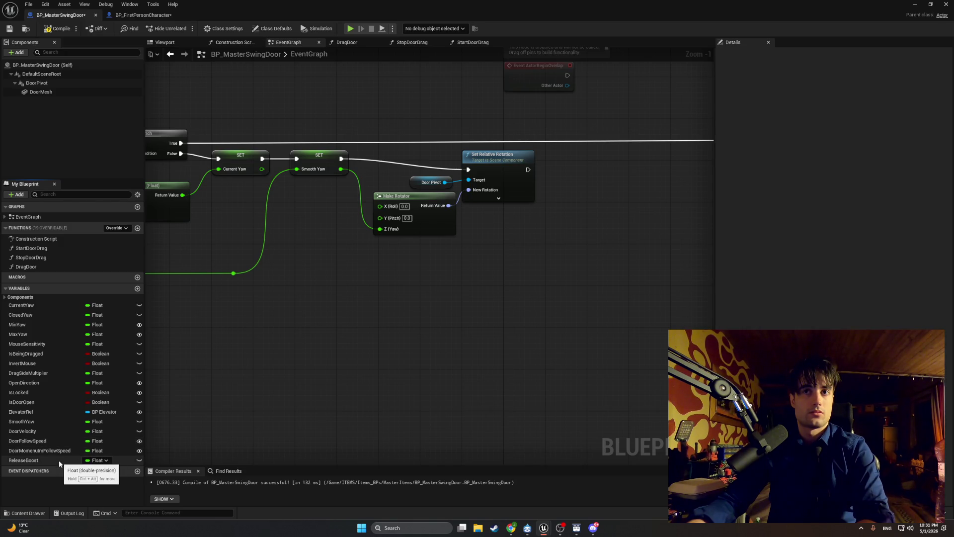
{"action": "left_click_drag", "start_coordinate": [191, 327], "coordinate": [287, 313]}
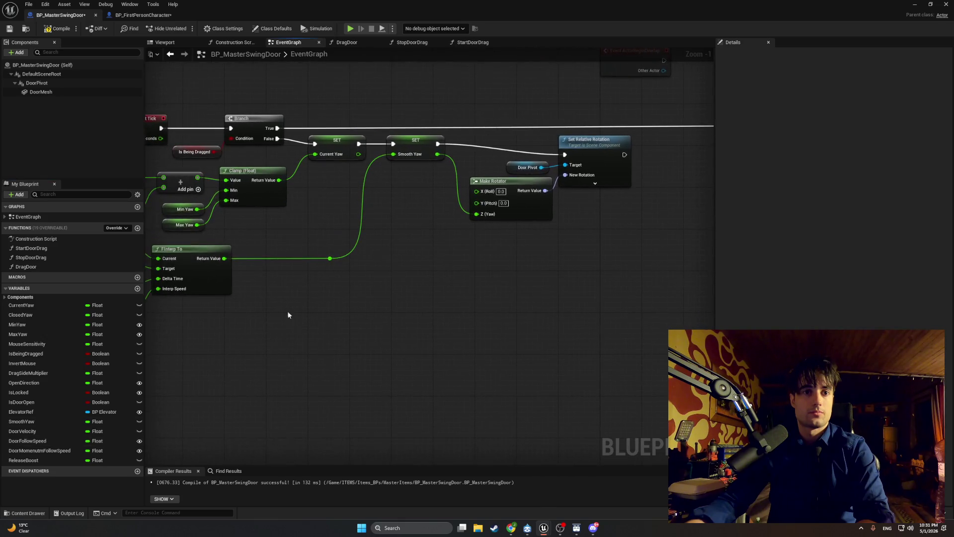
Step: Move the FInterp To, SET and Make Rotator group and Set Relative Rotation further left
{"action": "mouse_move", "coordinate": [315, 218]}
{"action": "left_mouse_down"}
{"action": "mouse_move", "coordinate": [283, 243]}
{"action": "mouse_move", "coordinate": [292, 266]}
{"action": "mouse_move", "coordinate": [462, 275]}
{"action": "mouse_move", "coordinate": [199, 269]}
{"action": "left_mouse_up"}
{"action": "scroll", "coordinate": [298, 276], "scroll_direction": "down", "scroll_amount": 2}
{"action": "mouse_move", "coordinate": [605, 301]}
{"action": "left_mouse_down"}
{"action": "mouse_move", "coordinate": [428, 170]}
{"action": "mouse_move", "coordinate": [651, 198]}
{"action": "mouse_move", "coordinate": [480, 196]}
{"action": "left_mouse_up"}
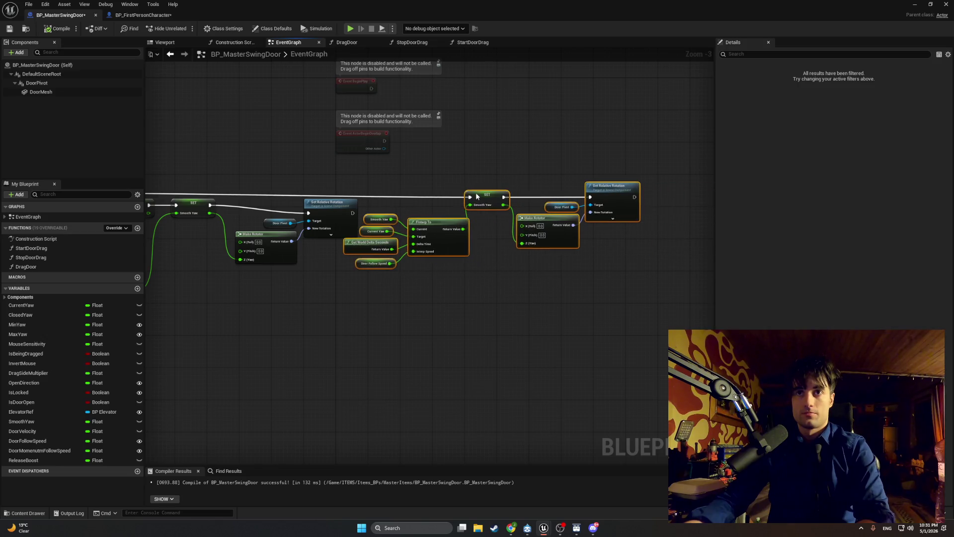
{"action": "left_click_drag", "start_coordinate": [317, 199], "coordinate": [405, 198]}
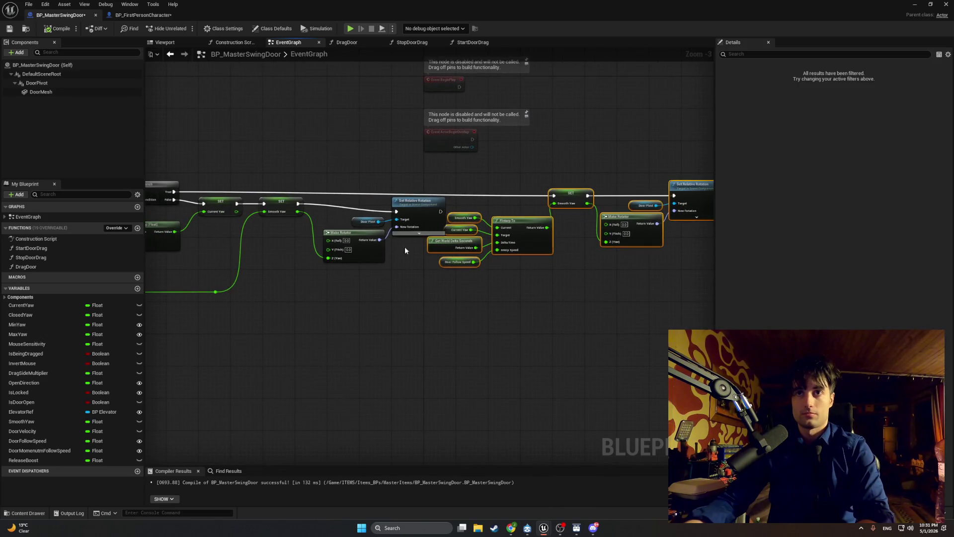
{"action": "mouse_move", "coordinate": [400, 288]}
{"action": "left_mouse_down"}
{"action": "mouse_move", "coordinate": [368, 205]}
{"action": "mouse_move", "coordinate": [386, 207]}
{"action": "left_mouse_up"}
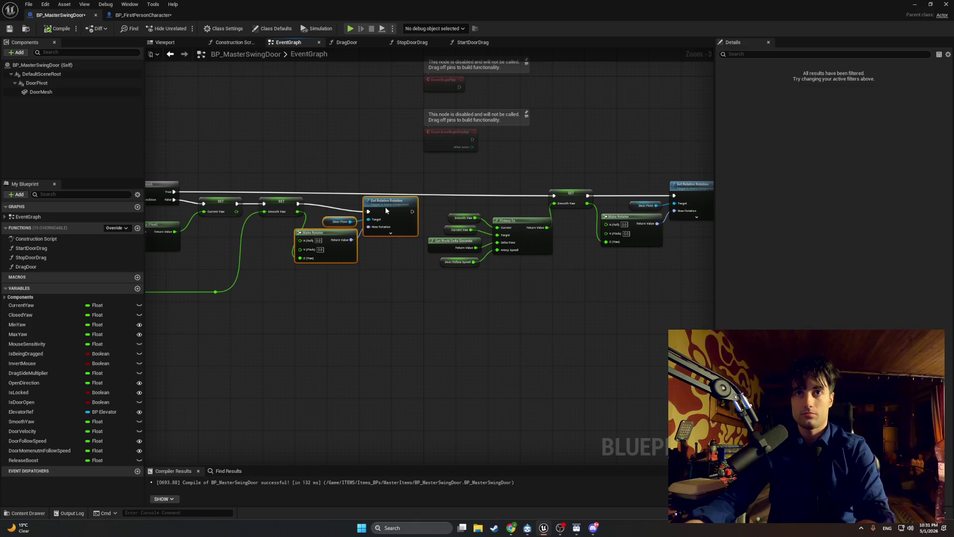
Step: Nudge the Smooth Yaw SET, Make Rotator and Set Relative Rotation nodes into line, then compile
{"action": "mouse_move", "coordinate": [261, 213]}
{"action": "left_mouse_down"}
{"action": "mouse_move", "coordinate": [374, 220]}
{"action": "mouse_move", "coordinate": [372, 211]}
{"action": "mouse_move", "coordinate": [325, 211]}
{"action": "left_mouse_up"}
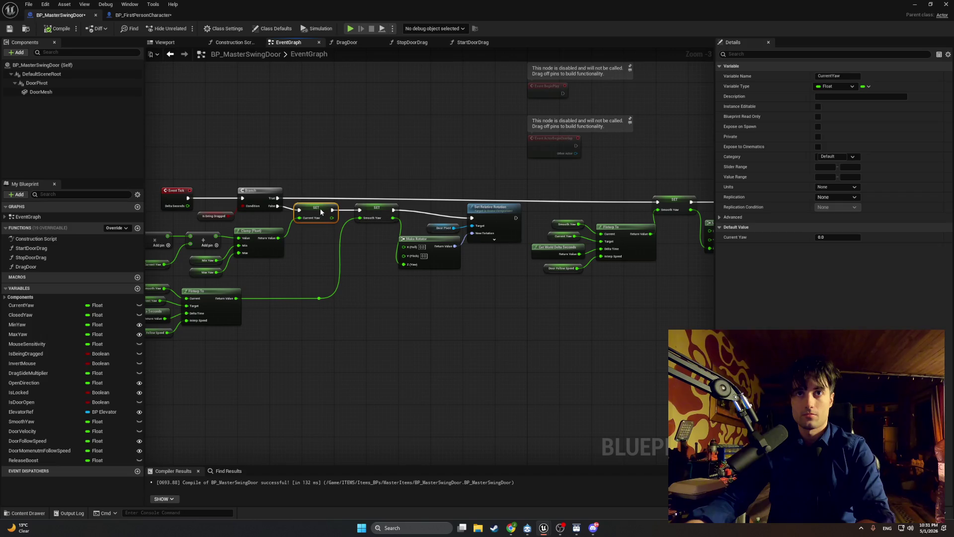
{"action": "left_click_drag", "start_coordinate": [383, 211], "coordinate": [380, 213]}
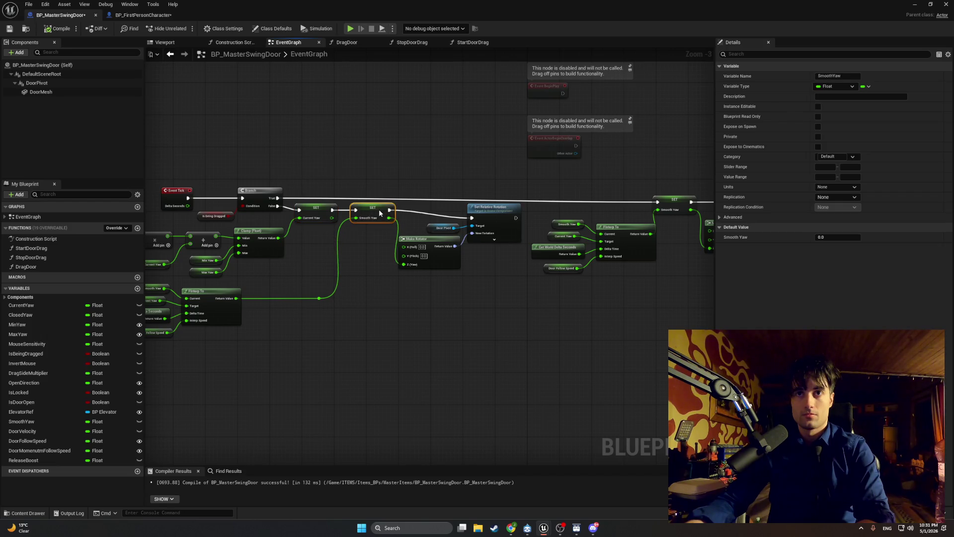
{"action": "left_click_drag", "start_coordinate": [419, 241], "coordinate": [422, 242]}
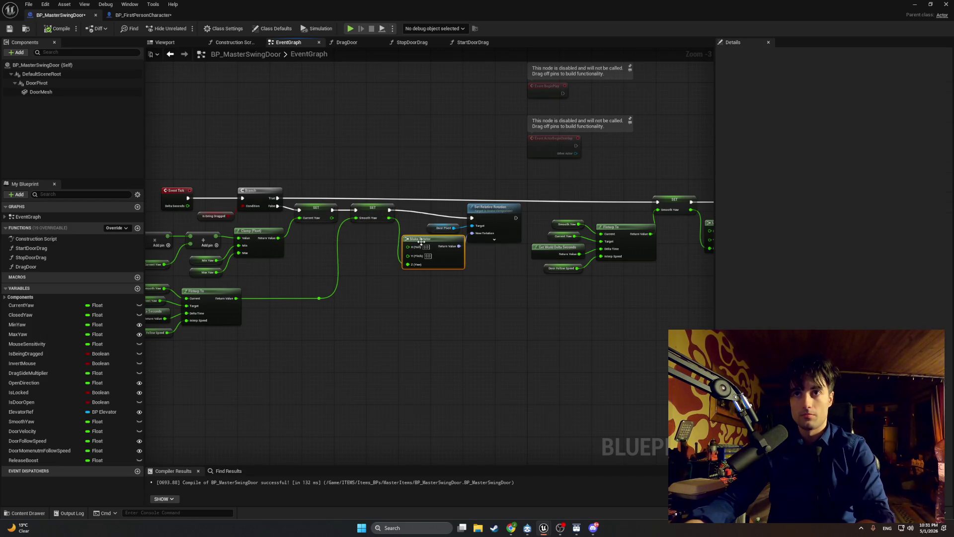
{"action": "left_click", "coordinate": [482, 271]}
{"action": "left_click_drag", "start_coordinate": [493, 215], "coordinate": [496, 215]}
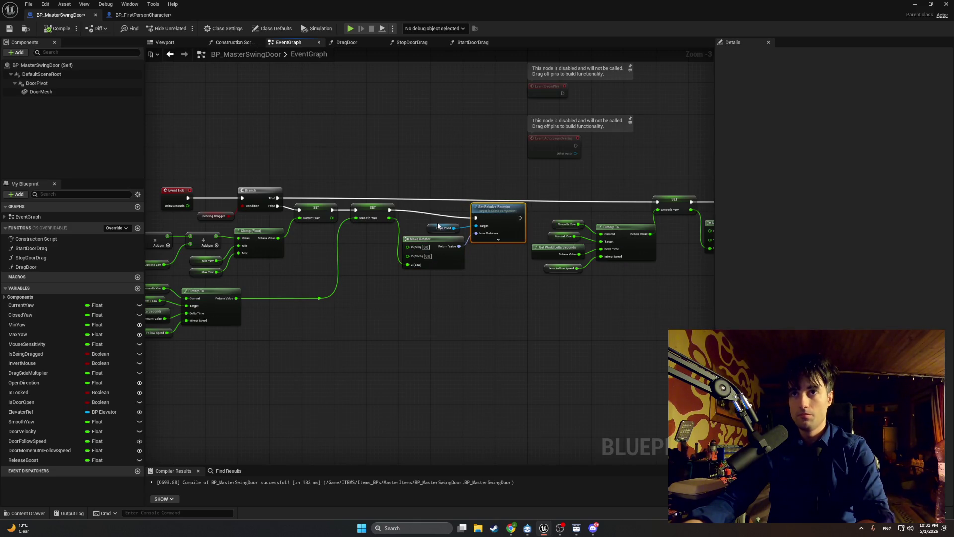
{"action": "left_click", "coordinate": [58, 28]}
{"action": "mouse_move", "coordinate": [352, 142]}
{"action": "left_mouse_down"}
{"action": "mouse_move", "coordinate": [267, 122]}
{"action": "mouse_move", "coordinate": [497, 147]}
{"action": "mouse_move", "coordinate": [266, 132]}
{"action": "mouse_move", "coordinate": [437, 149]}
{"action": "mouse_move", "coordinate": [265, 186]}
{"action": "left_mouse_up"}
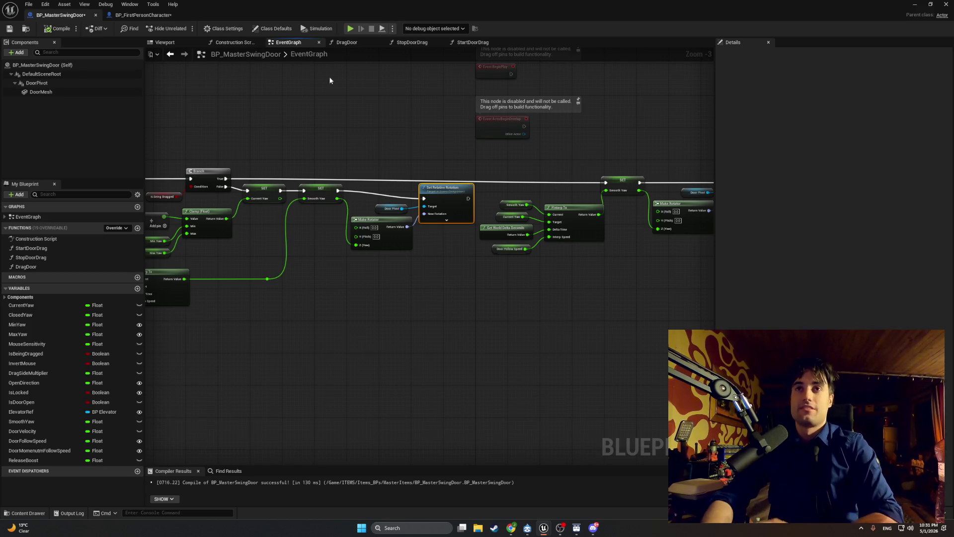
Step: Switch from DragDoor to StopDoorDrag and pan to its Is Valid and Update Cabin Light nodes
{"action": "left_click", "coordinate": [347, 42]}
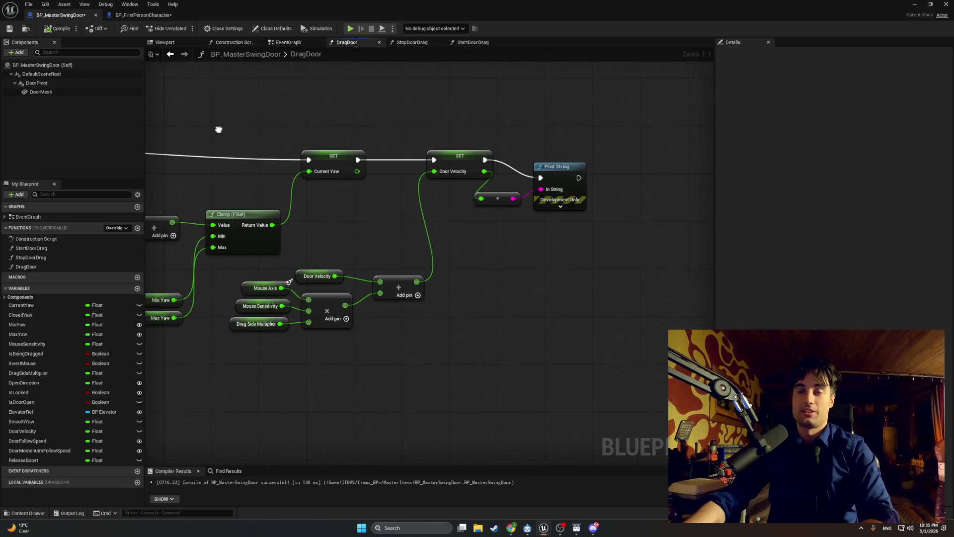
{"action": "left_click", "coordinate": [403, 44]}
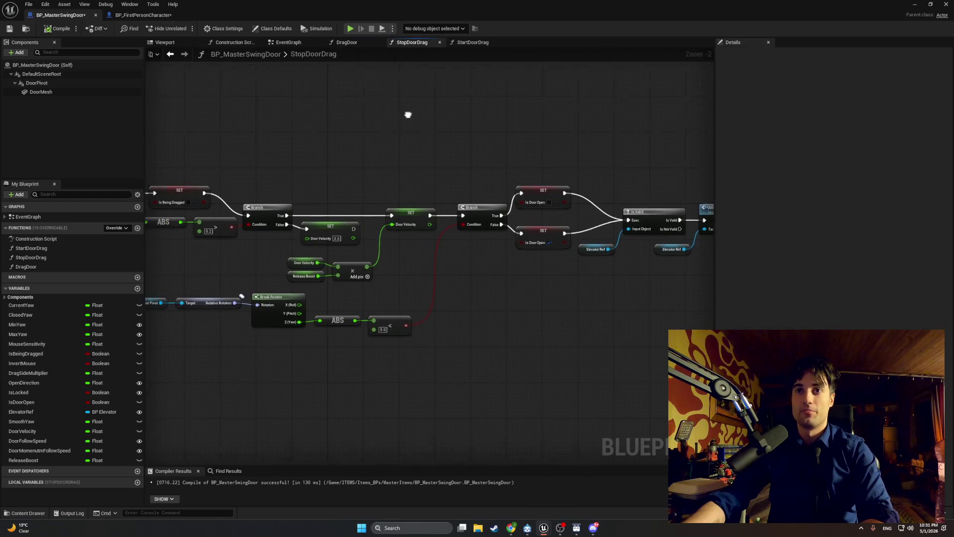
{"action": "mouse_move", "coordinate": [407, 115]}
{"action": "left_mouse_down"}
{"action": "mouse_move", "coordinate": [399, 139]}
{"action": "mouse_move", "coordinate": [477, 171]}
{"action": "mouse_move", "coordinate": [299, 273]}
{"action": "mouse_move", "coordinate": [209, 241]}
{"action": "left_mouse_up"}
{"action": "mouse_move", "coordinate": [267, 231]}
{"action": "left_mouse_down"}
{"action": "mouse_move", "coordinate": [145, 130]}
{"action": "mouse_move", "coordinate": [296, 177]}
{"action": "left_mouse_up"}
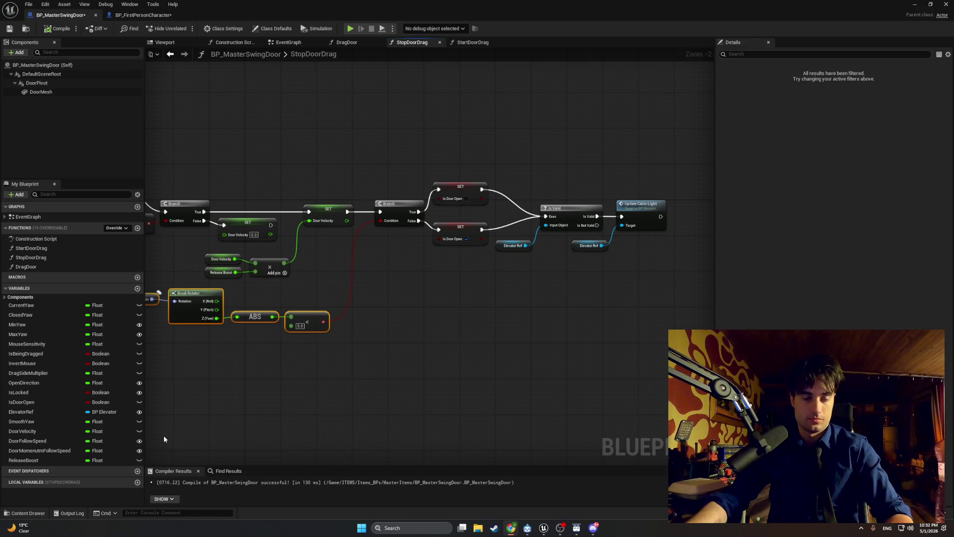
{"action": "key", "text": "super"}
{"action": "left_click", "coordinate": [157, 451]}
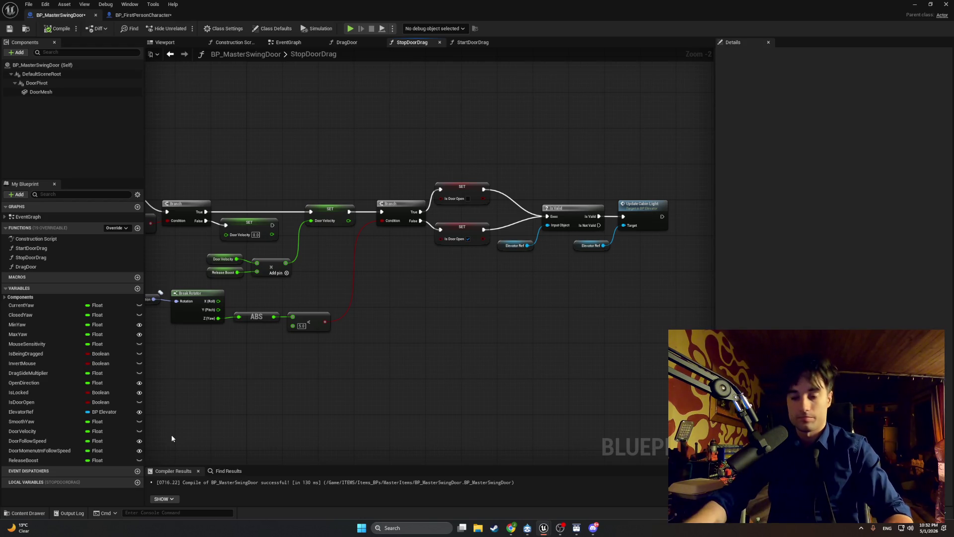
Step: Create a new float variable named LastMouseAxisAbs
{"action": "left_click", "coordinate": [137, 289]}
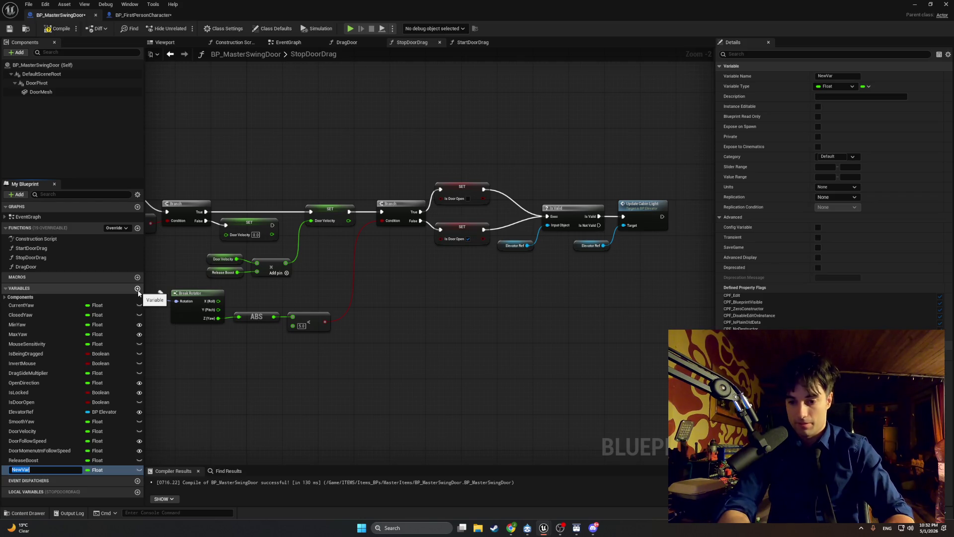
{"action": "type", "text": "LastMouseA"}
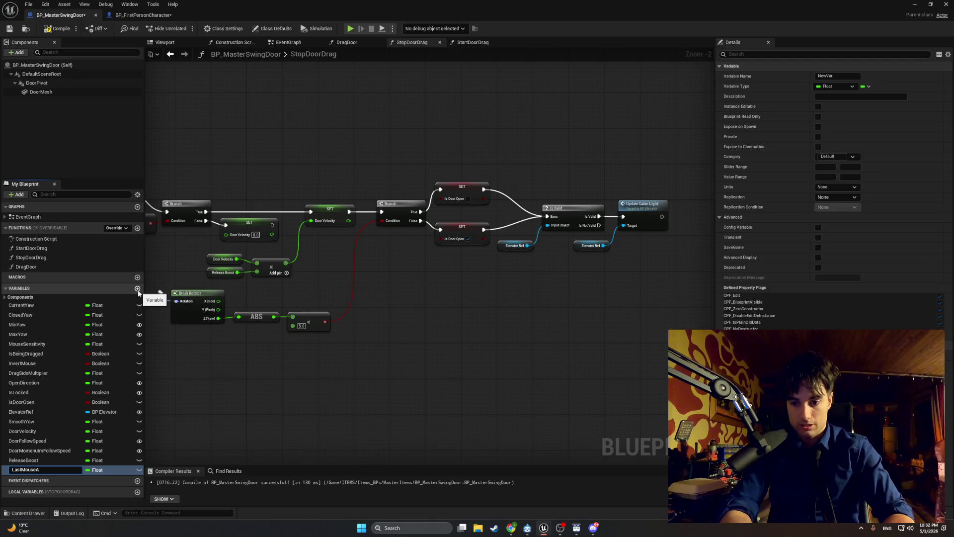
{"action": "type", "text": "xisAbs"}
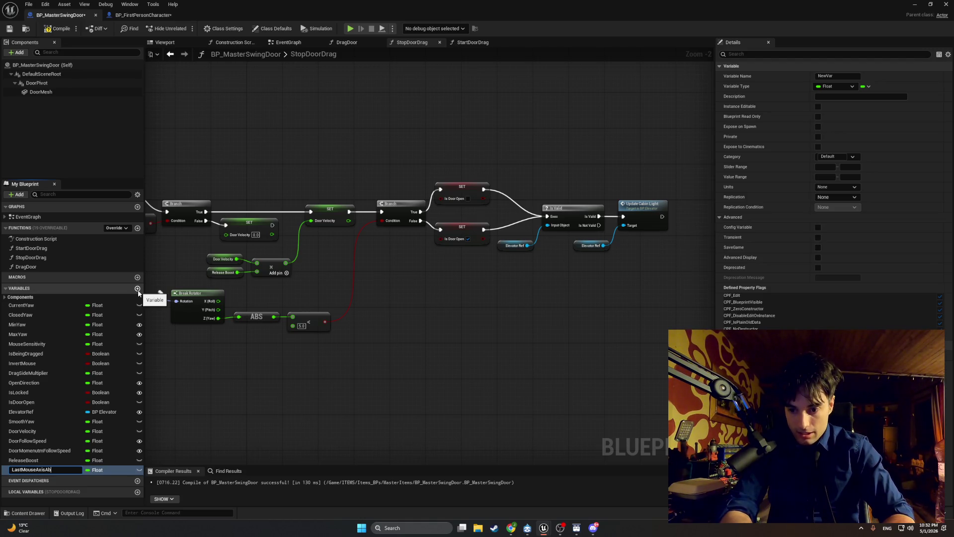
{"action": "key", "text": "Return"}
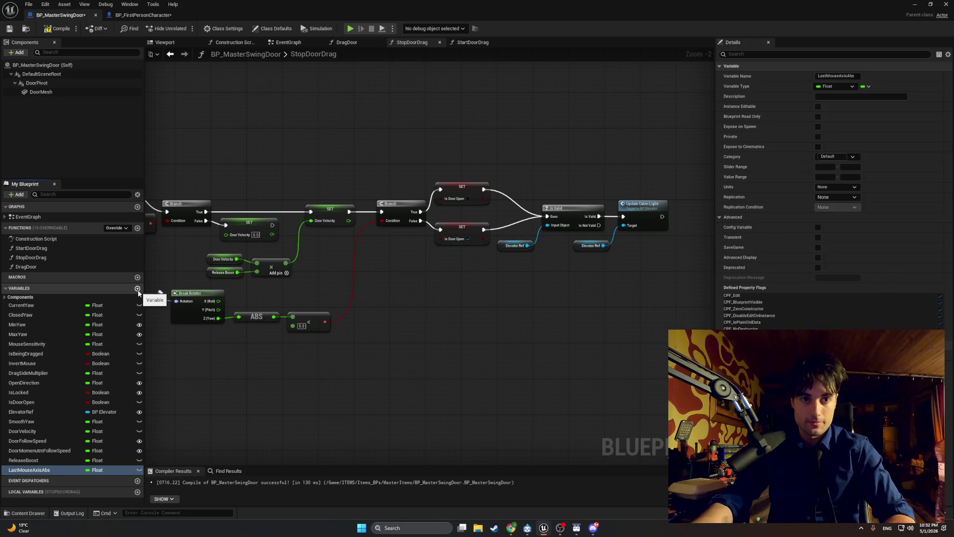
Step: In DragDoor, make room above the Door Velocity nodes and add an Absolute (Float) node
{"action": "left_click", "coordinate": [343, 43]}
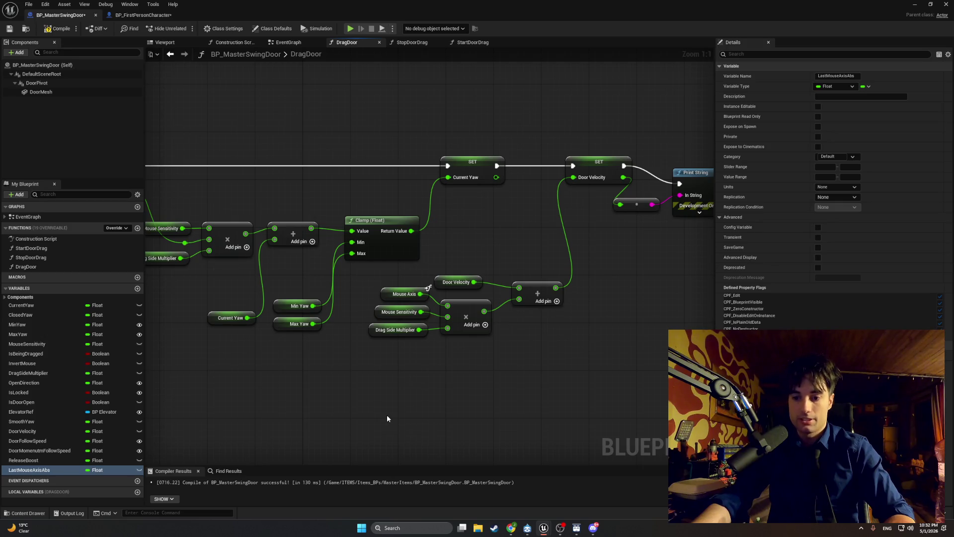
{"action": "mouse_move", "coordinate": [387, 415]}
{"action": "left_mouse_down"}
{"action": "mouse_move", "coordinate": [446, 351]}
{"action": "mouse_move", "coordinate": [344, 368]}
{"action": "mouse_move", "coordinate": [378, 383]}
{"action": "mouse_move", "coordinate": [285, 393]}
{"action": "left_mouse_up"}
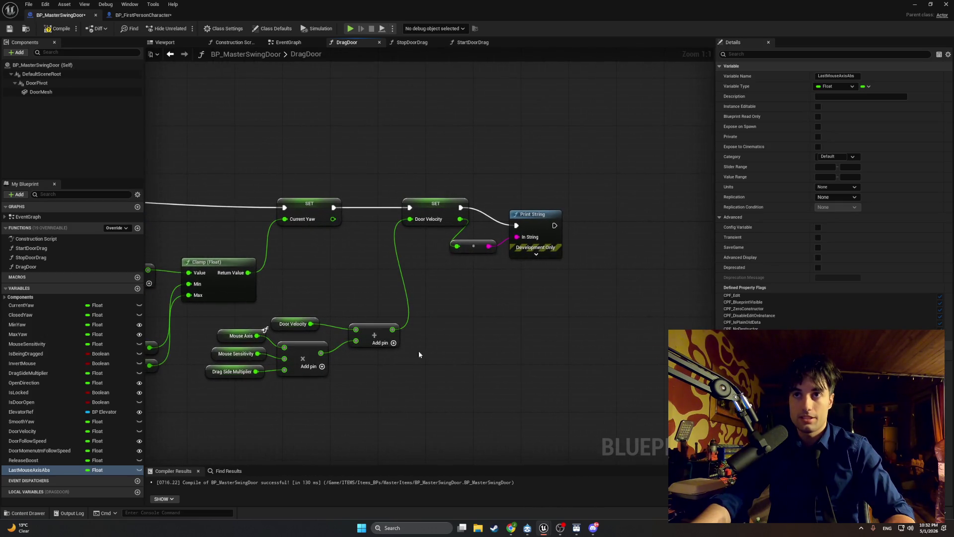
{"action": "mouse_move", "coordinate": [630, 279]}
{"action": "left_mouse_down"}
{"action": "mouse_move", "coordinate": [508, 230]}
{"action": "mouse_move", "coordinate": [551, 208]}
{"action": "left_mouse_up"}
{"action": "left_click", "coordinate": [403, 185]}
{"action": "left_click_drag", "start_coordinate": [387, 197], "coordinate": [400, 215]}
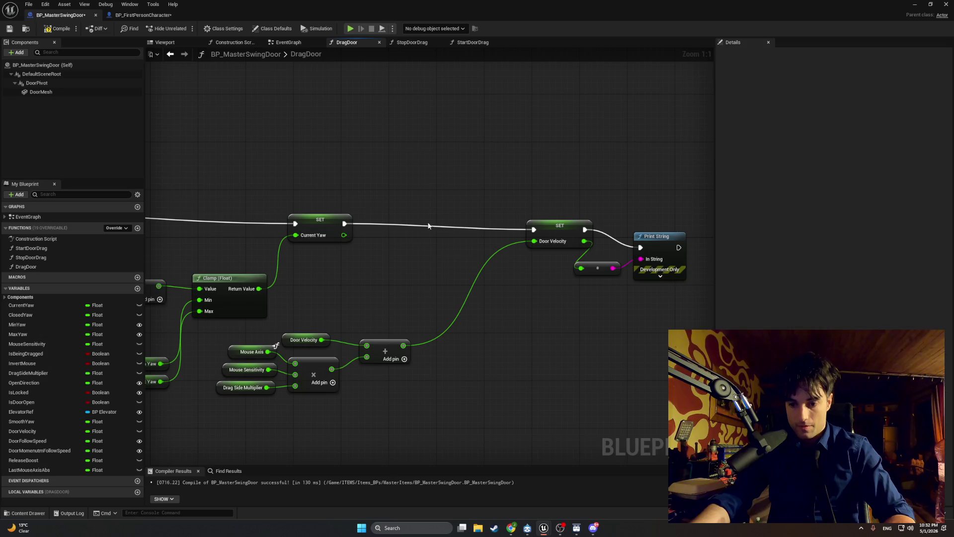
{"action": "left_click_drag", "start_coordinate": [443, 243], "coordinate": [450, 296]}
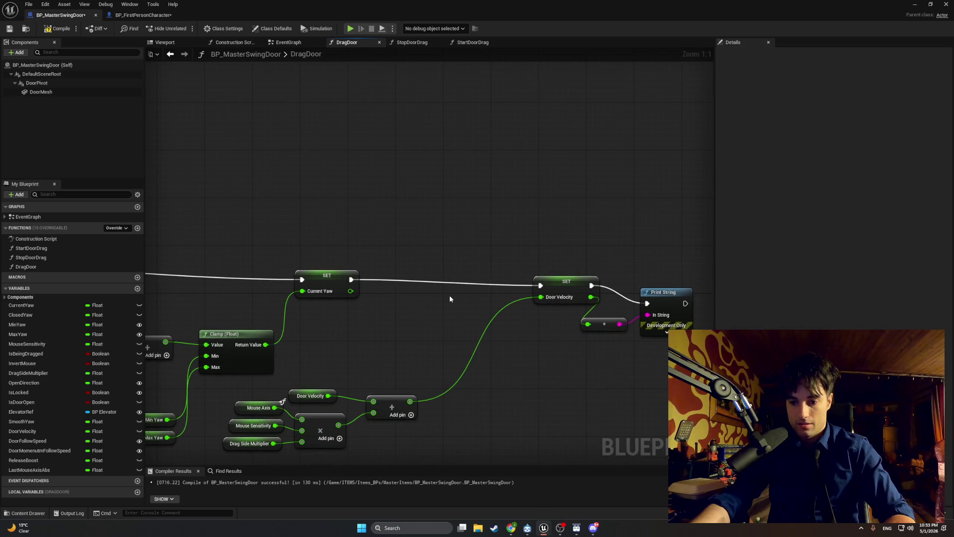
{"action": "right_click", "coordinate": [435, 291]}
{"action": "type", "text": "abs"}
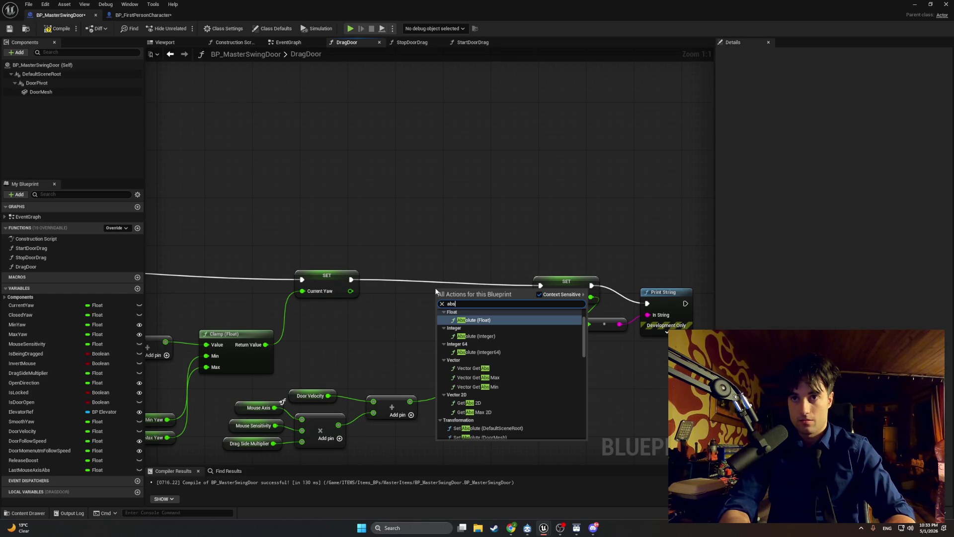
{"action": "key", "text": "Return"}
{"action": "left_click_drag", "start_coordinate": [461, 293], "coordinate": [444, 222]}
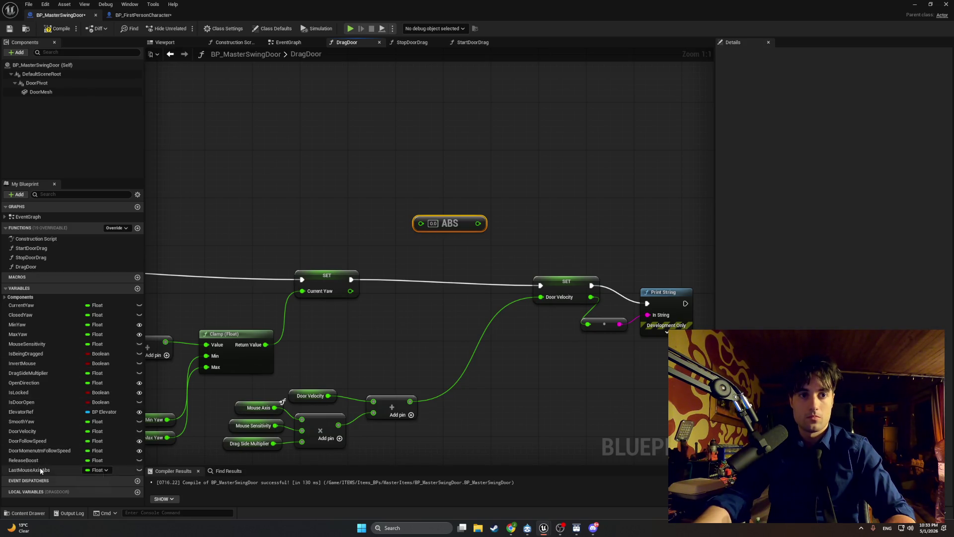
Step: Try a Last Mouse Axis Abs getter on the ABS input, then delete it again
{"action": "mouse_move", "coordinate": [40, 470]}
{"action": "left_mouse_down"}
{"action": "mouse_move", "coordinate": [296, 238]}
{"action": "mouse_move", "coordinate": [423, 226]}
{"action": "left_mouse_up"}
{"action": "left_click", "coordinate": [321, 249]}
{"action": "left_click_drag", "start_coordinate": [510, 262], "coordinate": [451, 270]}
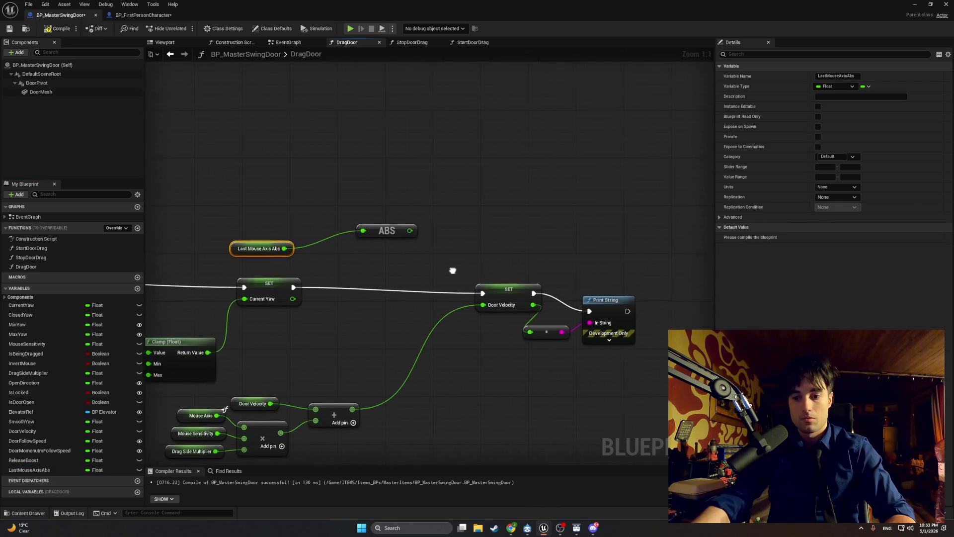
{"action": "left_click", "coordinate": [428, 261]}
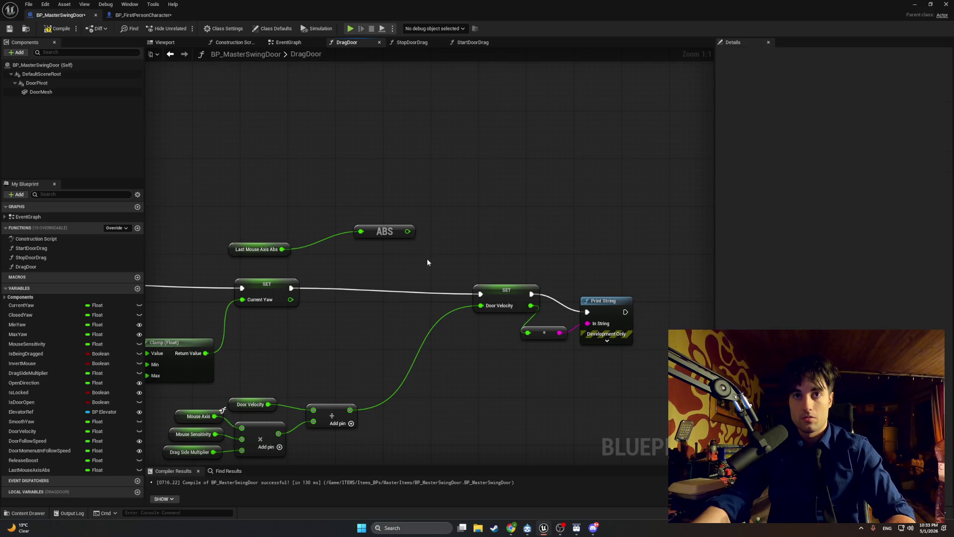
{"action": "left_click", "coordinate": [231, 251]}
{"action": "key", "text": "Delete"}
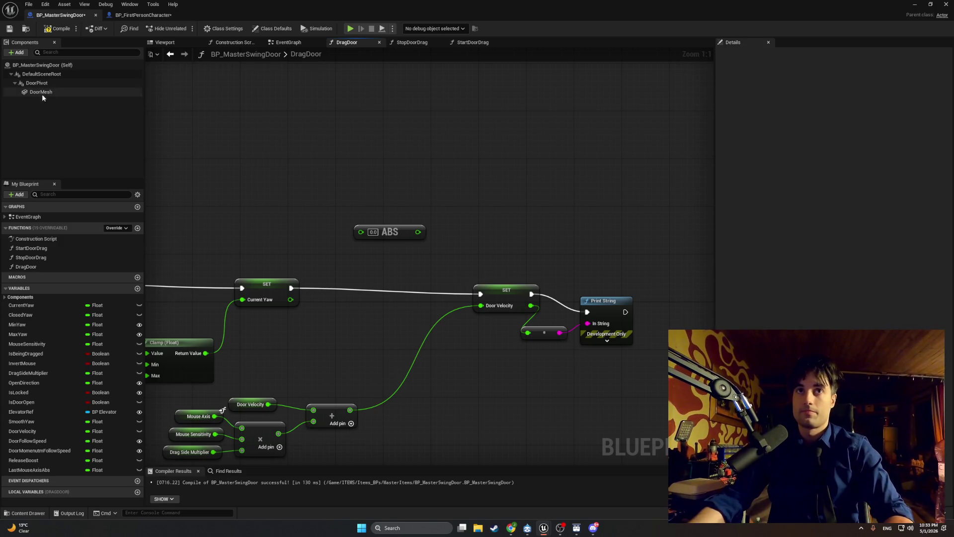
{"action": "left_click", "coordinate": [117, 267]}
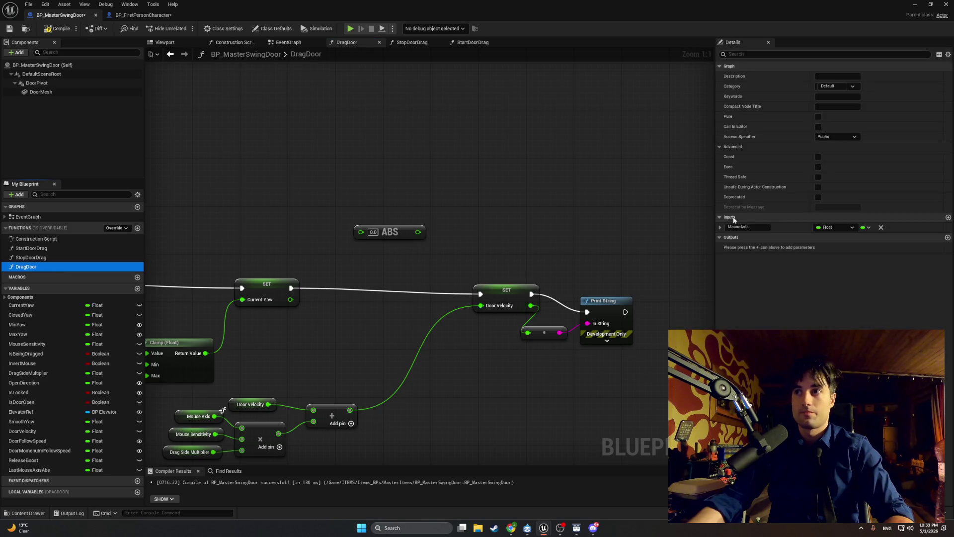
Step: Add a Mouse Axis getter and connect it to the ABS input
{"action": "right_click", "coordinate": [470, 251]}
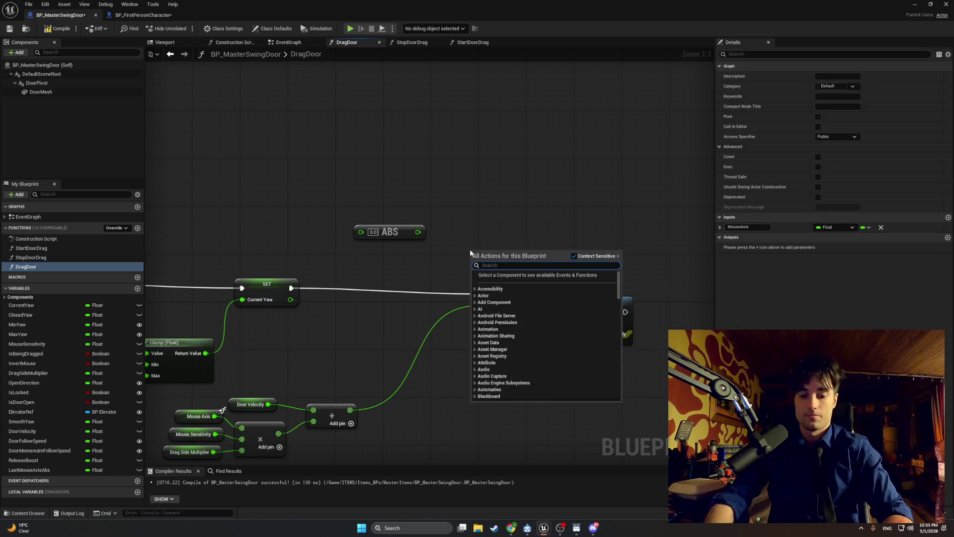
{"action": "type", "text": "mouse axis"}
{"action": "key", "text": "Return"}
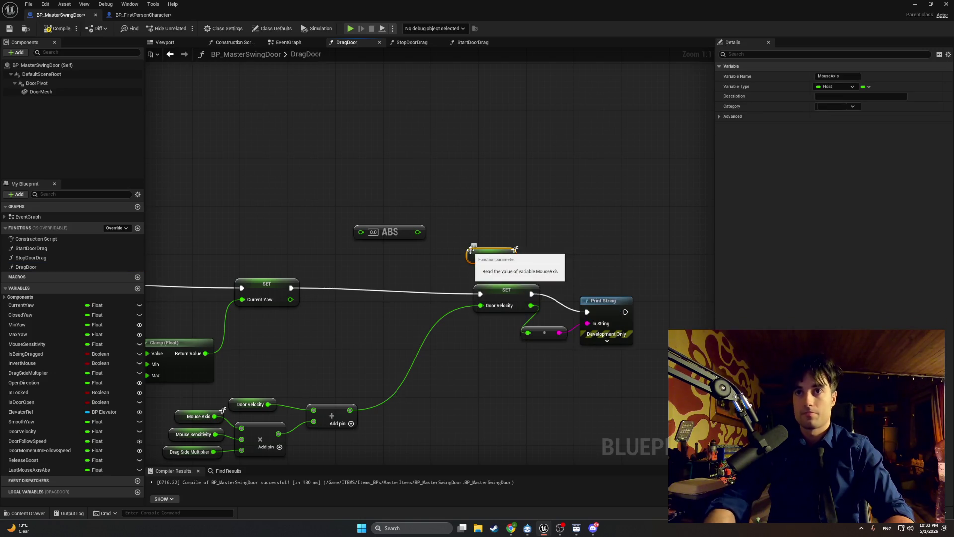
{"action": "mouse_move", "coordinate": [470, 250]}
{"action": "left_mouse_down"}
{"action": "mouse_move", "coordinate": [338, 248]}
{"action": "mouse_move", "coordinate": [291, 233]}
{"action": "mouse_move", "coordinate": [361, 236]}
{"action": "left_mouse_up"}
{"action": "left_click", "coordinate": [434, 250]}
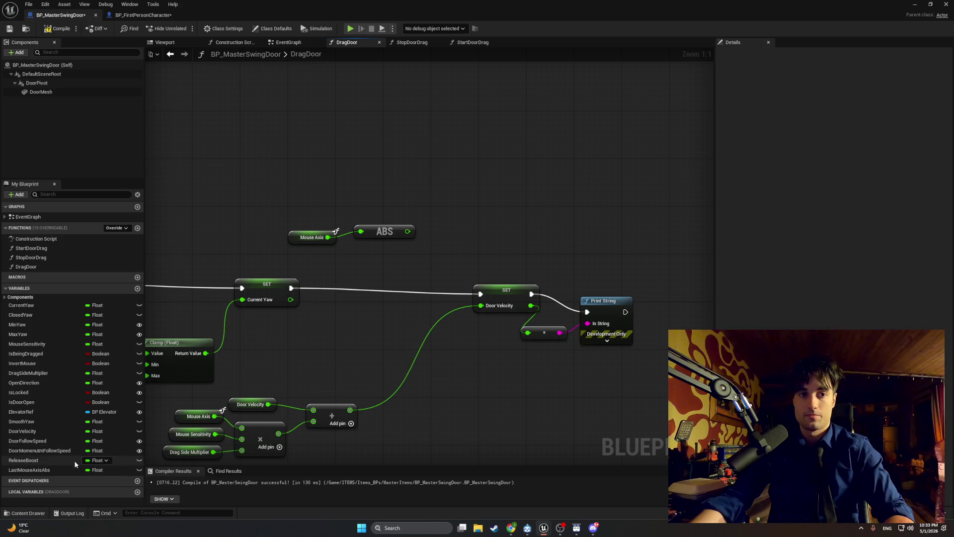
Step: Add SET LastMouseAxisAbs fed by ABS, chain it between the Current Yaw and Door Velocity SETs, and compile
{"action": "mouse_move", "coordinate": [30, 470]}
{"action": "left_mouse_down"}
{"action": "mouse_move", "coordinate": [59, 467]}
{"action": "mouse_move", "coordinate": [449, 263]}
{"action": "mouse_move", "coordinate": [454, 237]}
{"action": "mouse_move", "coordinate": [374, 282]}
{"action": "left_mouse_up"}
{"action": "left_click", "coordinate": [481, 284]}
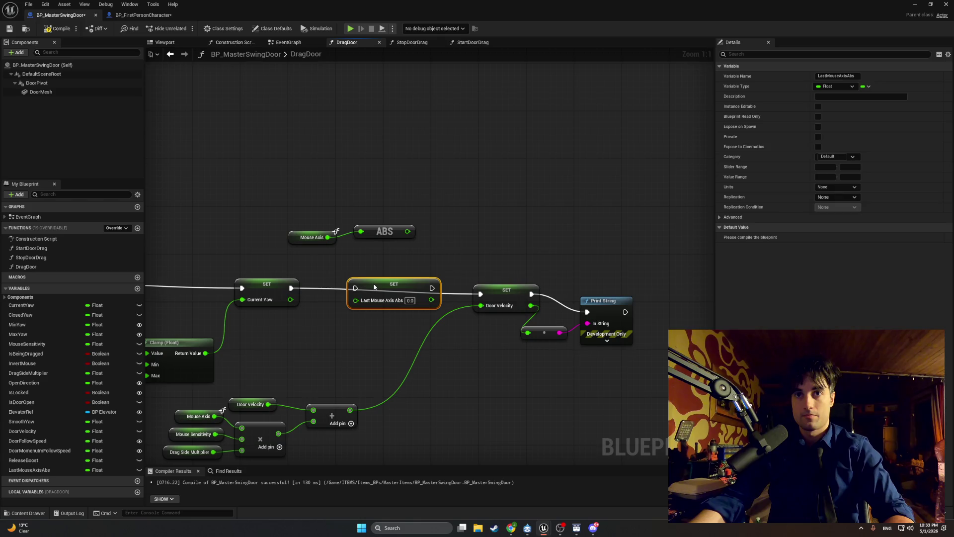
{"action": "left_click", "coordinate": [330, 288]}
{"action": "left_click", "coordinate": [329, 287], "text": "alt"}
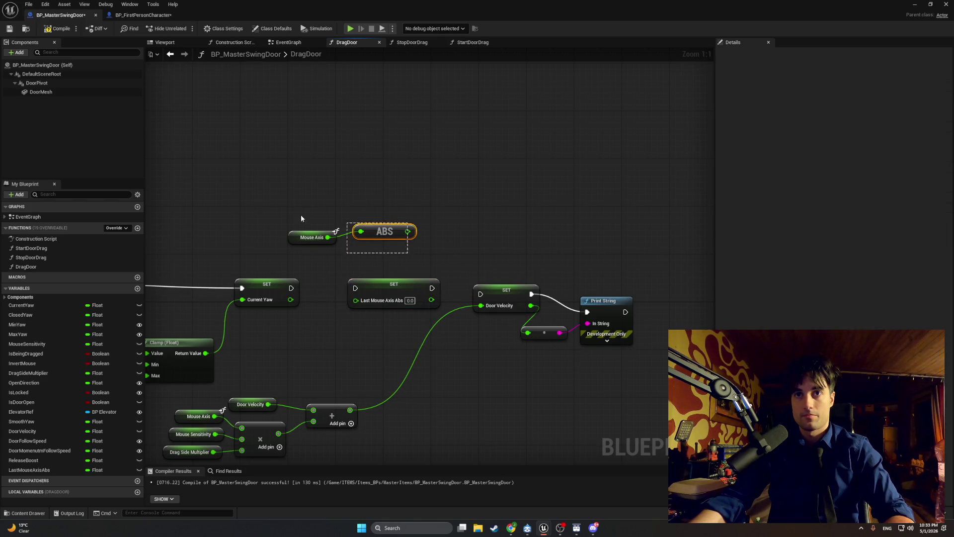
{"action": "mouse_move", "coordinate": [301, 218]}
{"action": "left_mouse_down"}
{"action": "mouse_move", "coordinate": [375, 258]}
{"action": "mouse_move", "coordinate": [330, 351]}
{"action": "mouse_move", "coordinate": [370, 343]}
{"action": "mouse_move", "coordinate": [355, 301]}
{"action": "left_mouse_up"}
{"action": "left_click_drag", "start_coordinate": [292, 288], "coordinate": [356, 288]}
{"action": "left_click_drag", "start_coordinate": [422, 288], "coordinate": [480, 294]}
{"action": "left_click", "coordinate": [57, 28]}
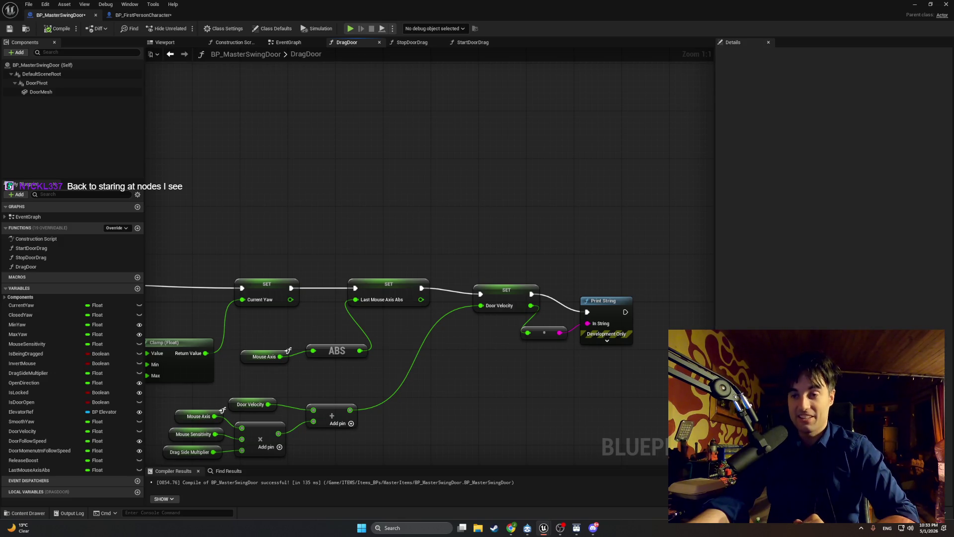
{"action": "key", "text": "alt+Tab"}
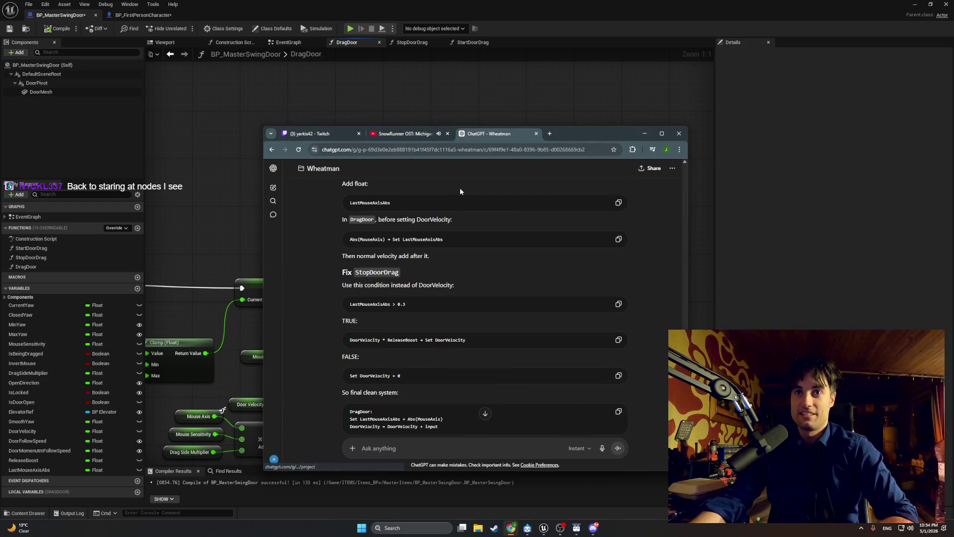
Step: Reposition the ChatGPT window, scroll through its answer, then minimize it
{"action": "left_click_drag", "start_coordinate": [581, 134], "coordinate": [539, 107]}
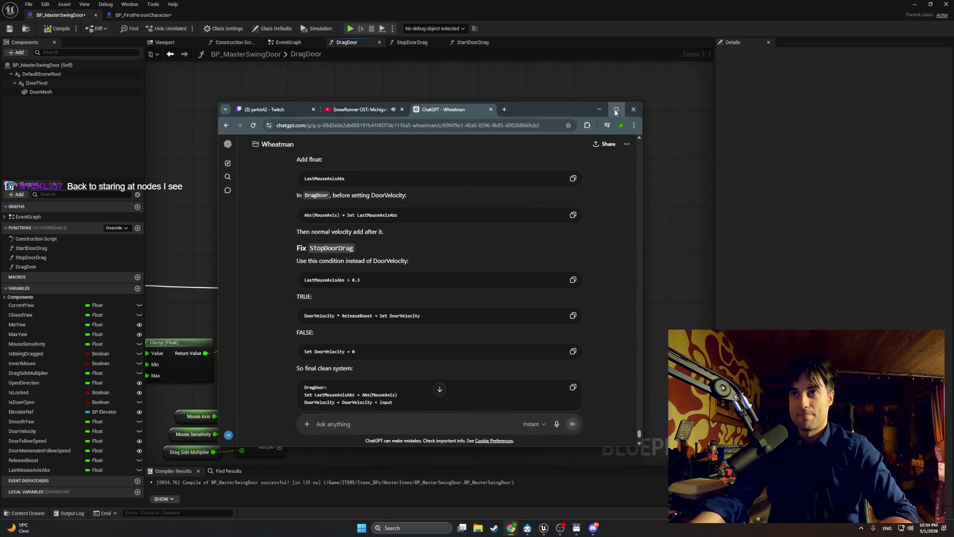
{"action": "left_click", "coordinate": [616, 110]}
{"action": "mouse_move", "coordinate": [575, 16]}
{"action": "left_mouse_down"}
{"action": "mouse_move", "coordinate": [755, 104]}
{"action": "mouse_move", "coordinate": [733, 107]}
{"action": "mouse_move", "coordinate": [771, 111]}
{"action": "left_mouse_up"}
{"action": "scroll", "coordinate": [621, 276], "scroll_direction": "down", "scroll_amount": 1}
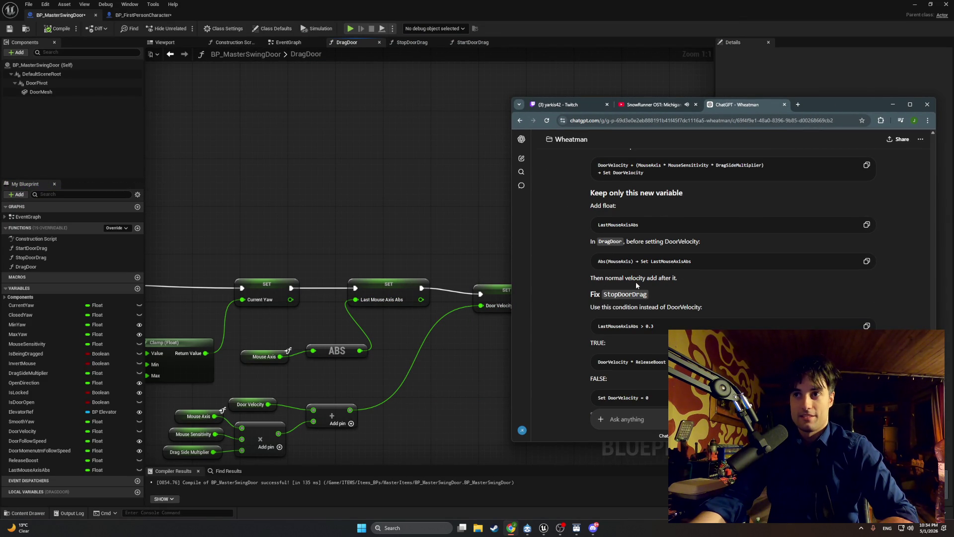
{"action": "left_click", "coordinate": [893, 104]}
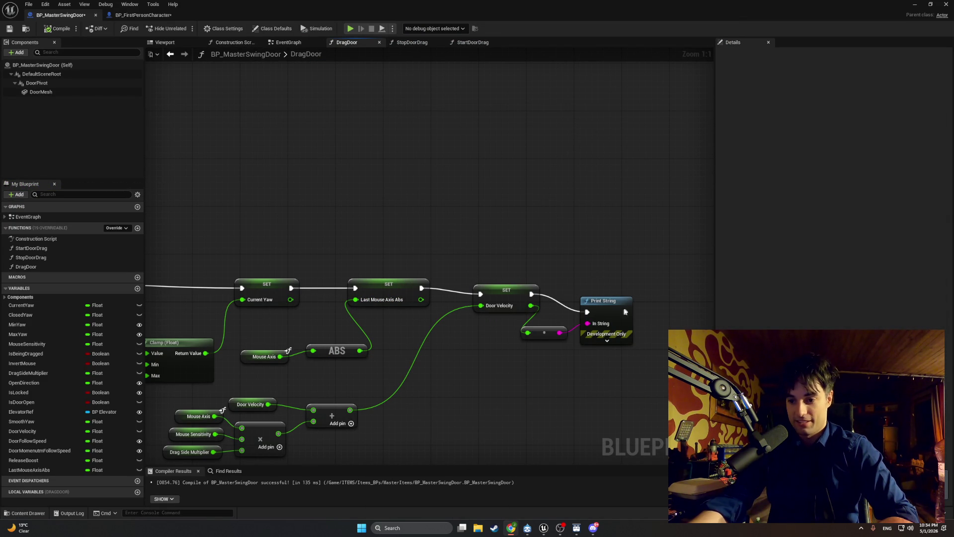
Step: Switch from the DragDoor graph to the StopDoorDrag function graph
{"action": "mouse_move", "coordinate": [475, 421]}
{"action": "left_mouse_down"}
{"action": "mouse_move", "coordinate": [514, 387]}
{"action": "mouse_move", "coordinate": [447, 384]}
{"action": "left_mouse_up"}
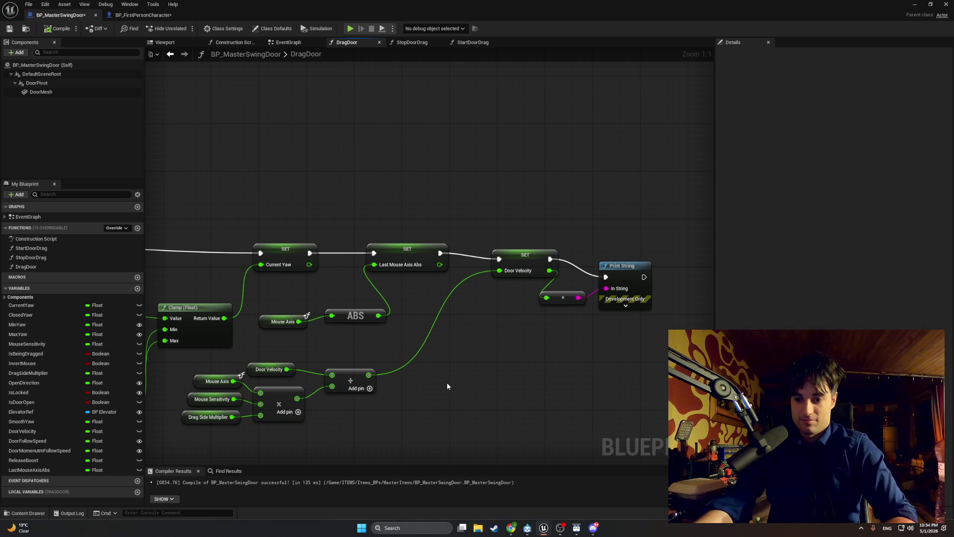
{"action": "left_click", "coordinate": [395, 44]}
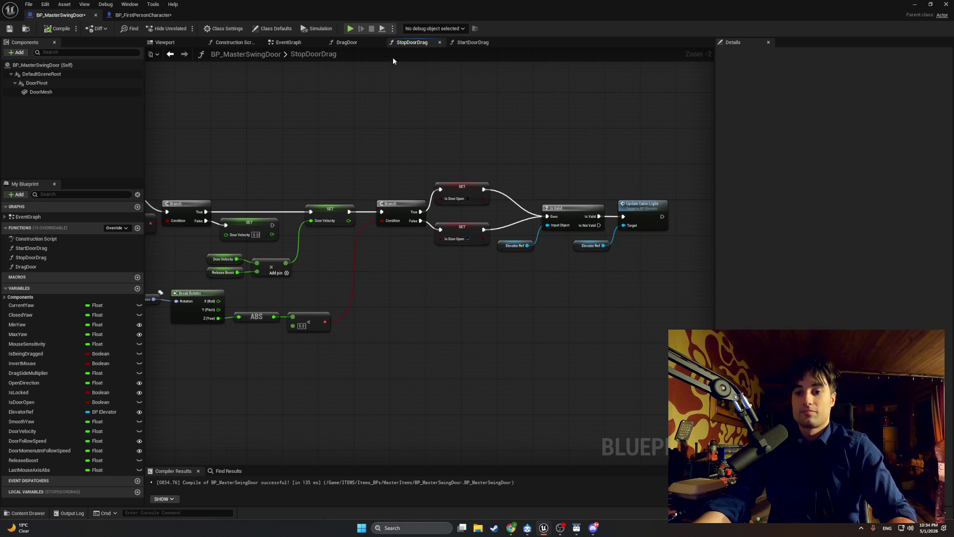
Step: Add a Last Mouse Axis Abs getter node to the StopDoorDrag graph
{"action": "scroll", "coordinate": [337, 191], "scroll_direction": "up", "scroll_amount": 2}
{"action": "left_click_drag", "start_coordinate": [333, 215], "coordinate": [403, 204]}
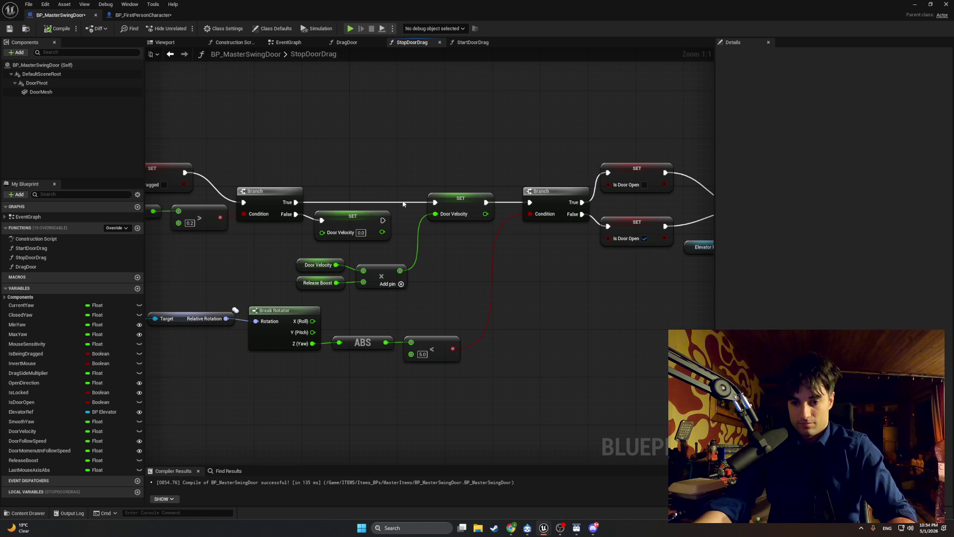
{"action": "right_click", "coordinate": [512, 342]}
{"action": "type", "text": "lastmouse"}
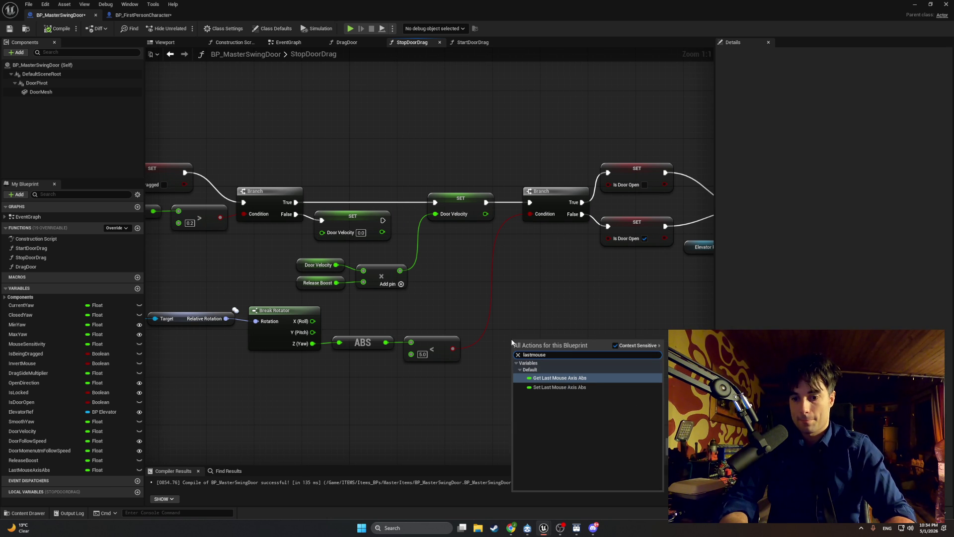
{"action": "key", "text": "Return"}
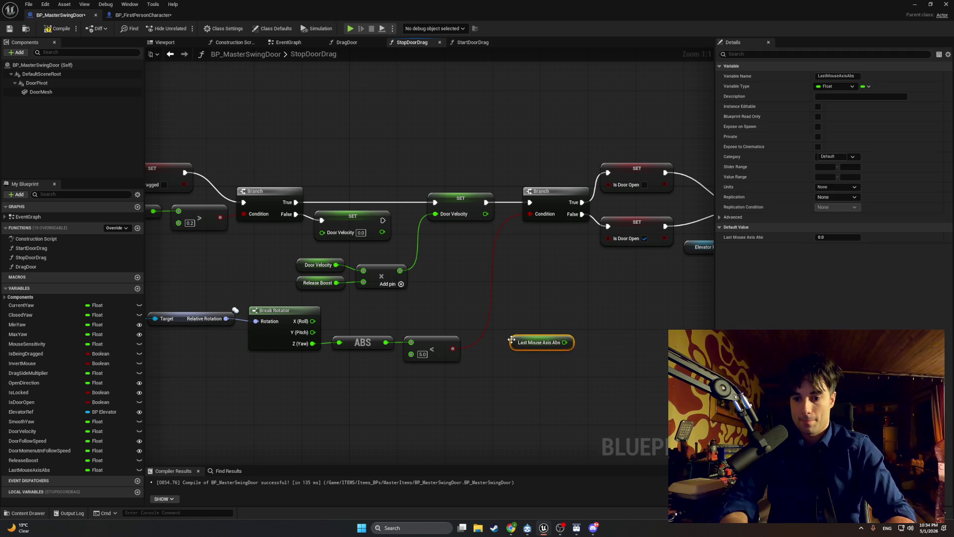
Step: Try adding unconnected Greater and Less comparison nodes, then delete both
{"action": "right_click", "coordinate": [613, 338]}
{"action": "type", "text": ">"}
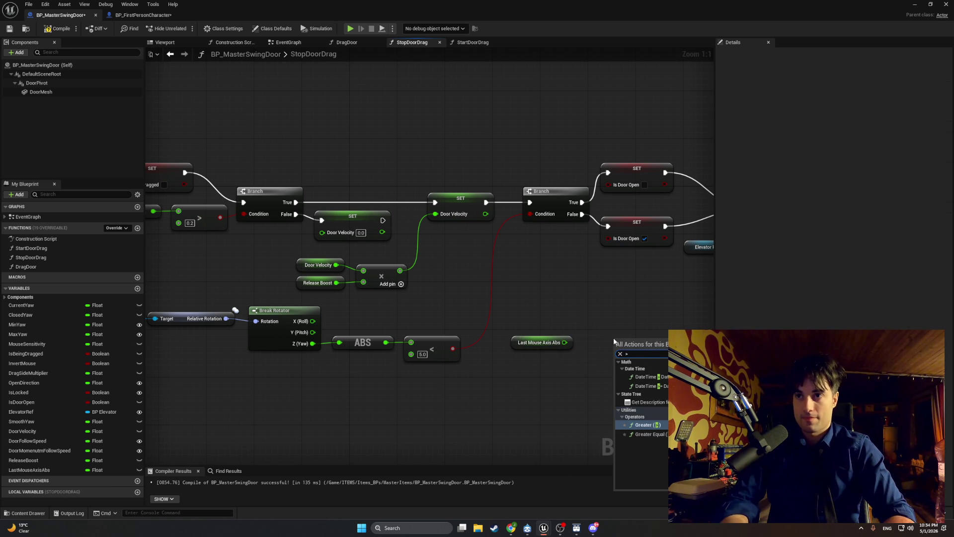
{"action": "key", "text": "Return"}
{"action": "key", "text": "Delete"}
{"action": "right_click", "coordinate": [633, 338]}
{"action": "type", "text": "<"}
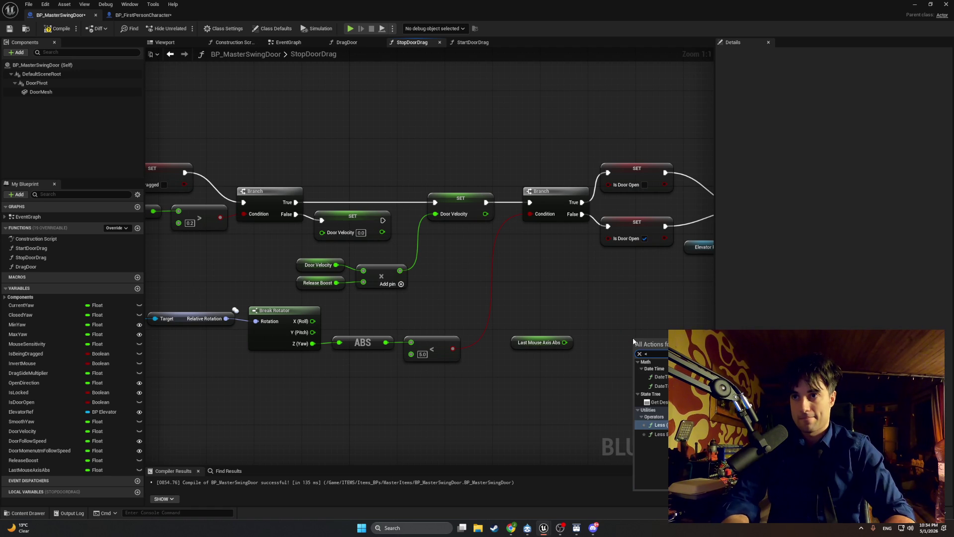
{"action": "key", "text": "Return"}
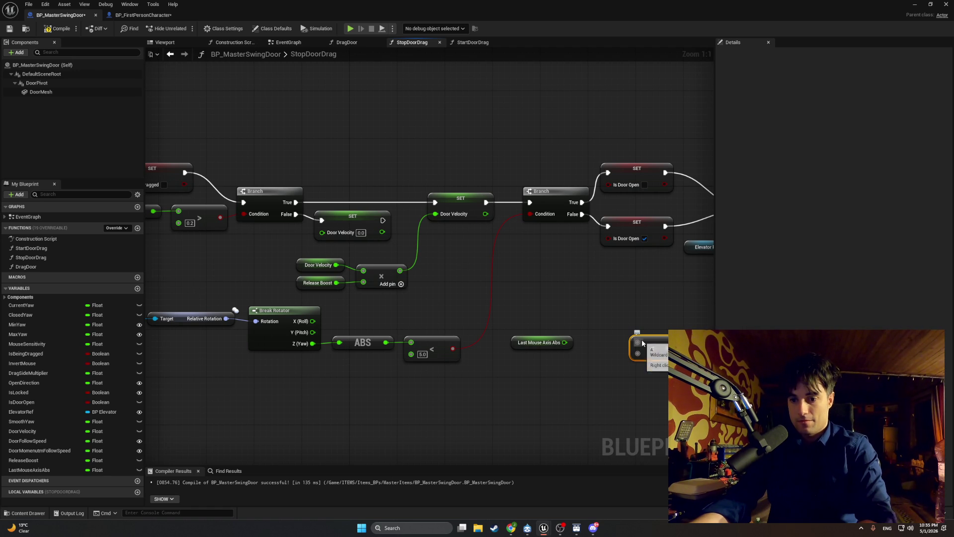
{"action": "key", "text": "Delete"}
Step: Wire a Greater node from Last Mouse Axis Abs and set its threshold to 0.3
{"action": "left_click_drag", "start_coordinate": [541, 342], "coordinate": [607, 351]}
{"action": "type", "text": ">"}
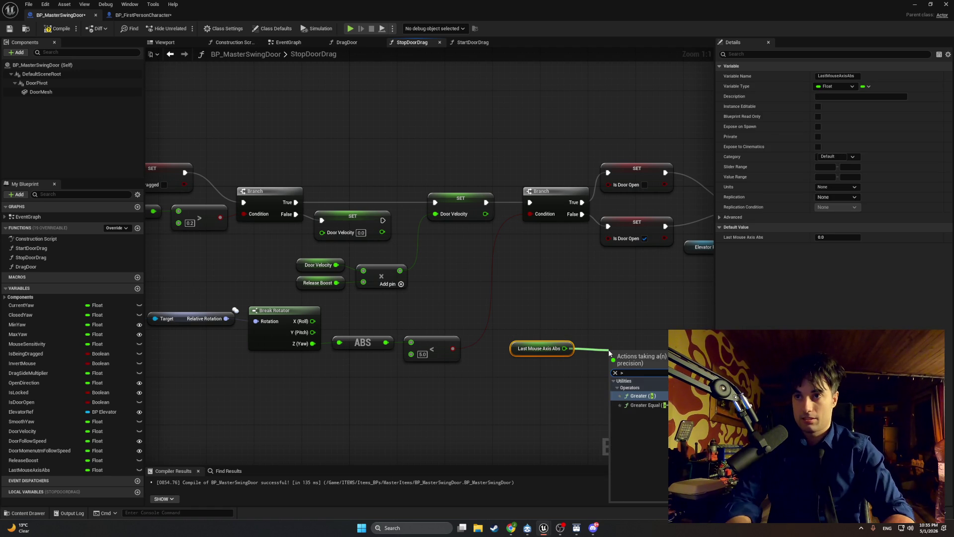
{"action": "key", "text": "Return"}
{"action": "left_click", "coordinate": [623, 366]}
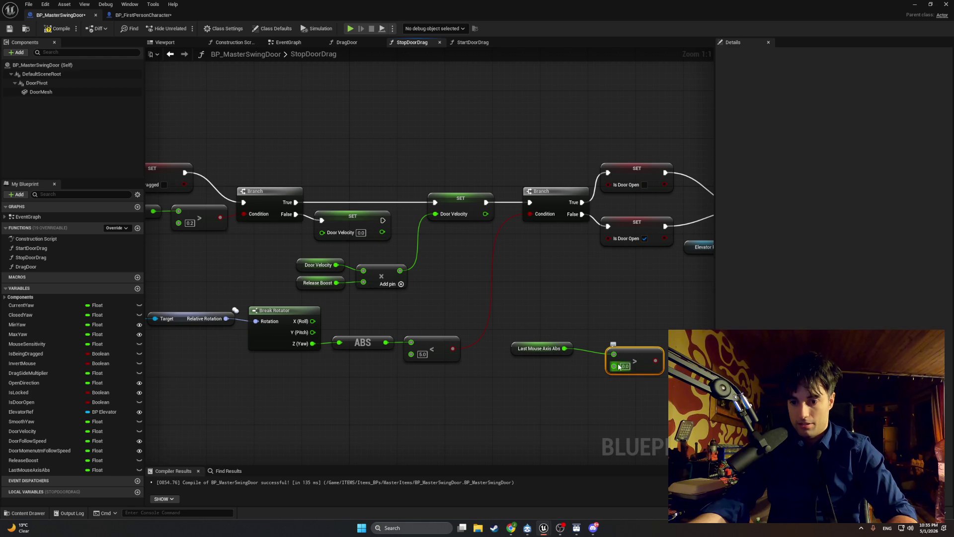
{"action": "type", "text": "3"}
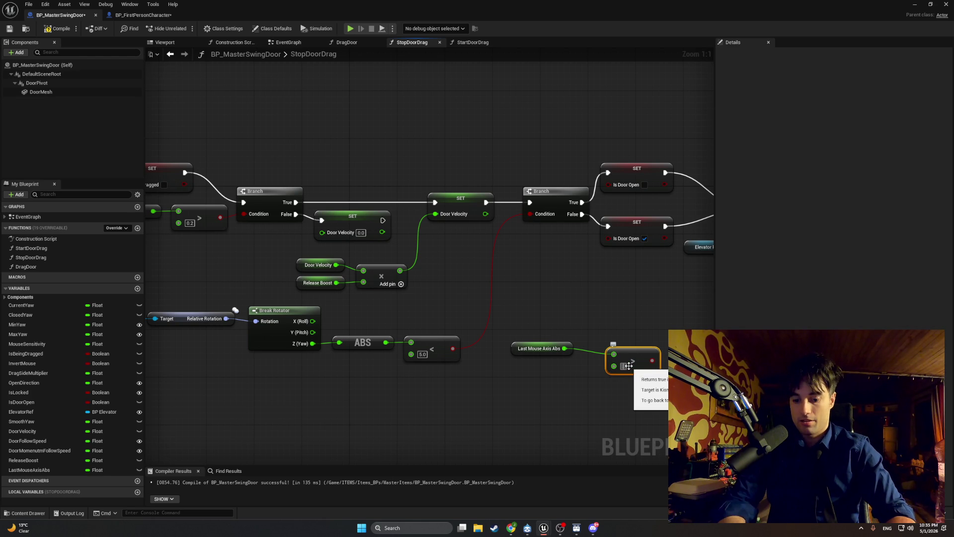
{"action": "key", "text": "Return"}
{"action": "left_click", "coordinate": [612, 334]}
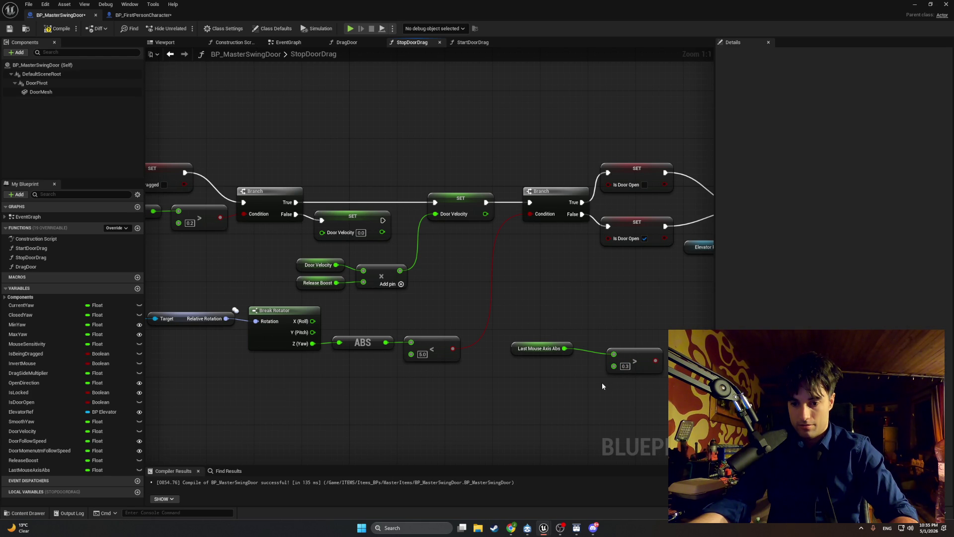
{"action": "mouse_move", "coordinate": [602, 386]}
{"action": "left_mouse_down"}
{"action": "mouse_move", "coordinate": [510, 384]}
{"action": "mouse_move", "coordinate": [611, 369]}
{"action": "mouse_move", "coordinate": [635, 385]}
{"action": "mouse_move", "coordinate": [741, 377]}
{"action": "mouse_move", "coordinate": [589, 358]}
{"action": "left_mouse_up"}
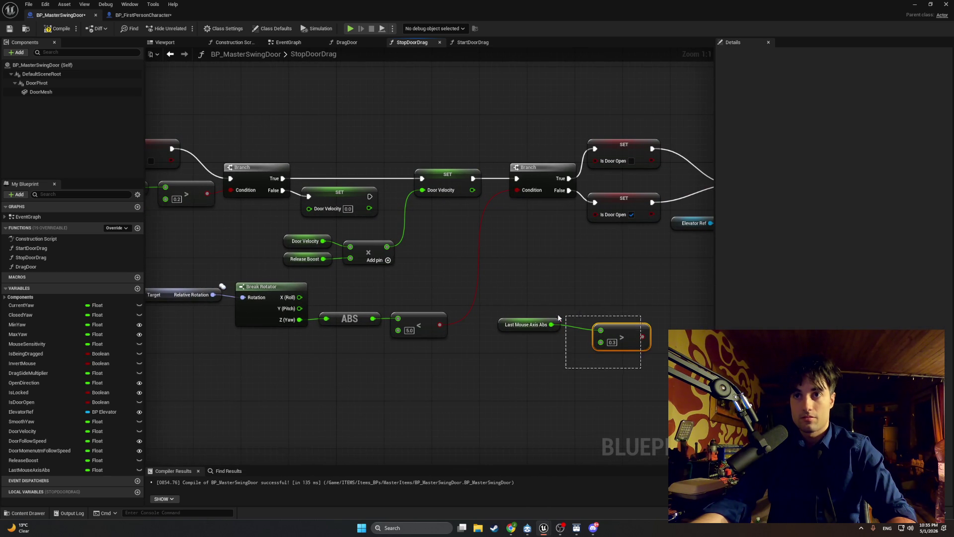
Step: Move the Last Mouse Axis Abs > 0.3 pair beside the Door Velocity nodes
{"action": "left_click", "coordinate": [519, 323], "text": "ctrl"}
{"action": "mouse_move", "coordinate": [520, 323]}
{"action": "left_mouse_down"}
{"action": "mouse_move", "coordinate": [233, 248]}
{"action": "mouse_move", "coordinate": [518, 232]}
{"action": "mouse_move", "coordinate": [310, 230]}
{"action": "left_mouse_up"}
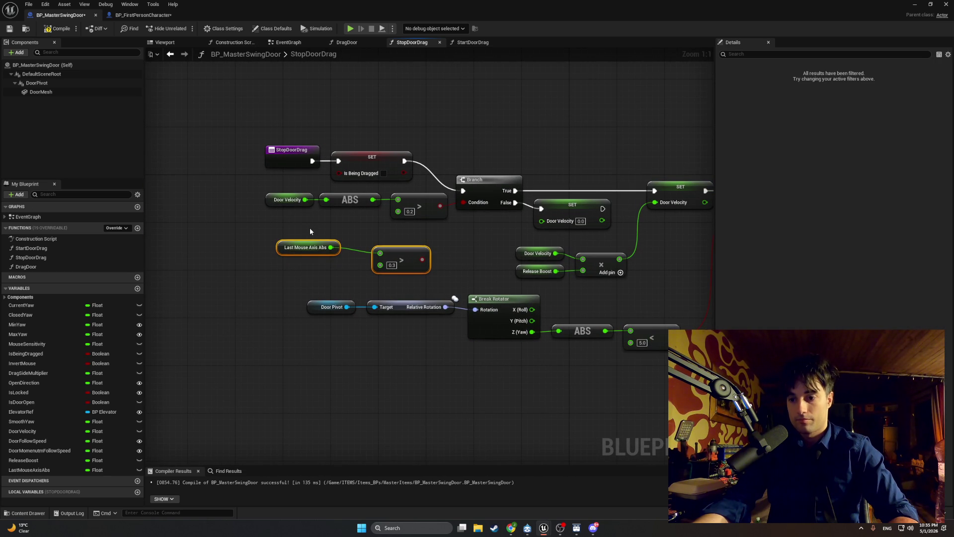
{"action": "left_click_drag", "start_coordinate": [481, 280], "coordinate": [359, 290]}
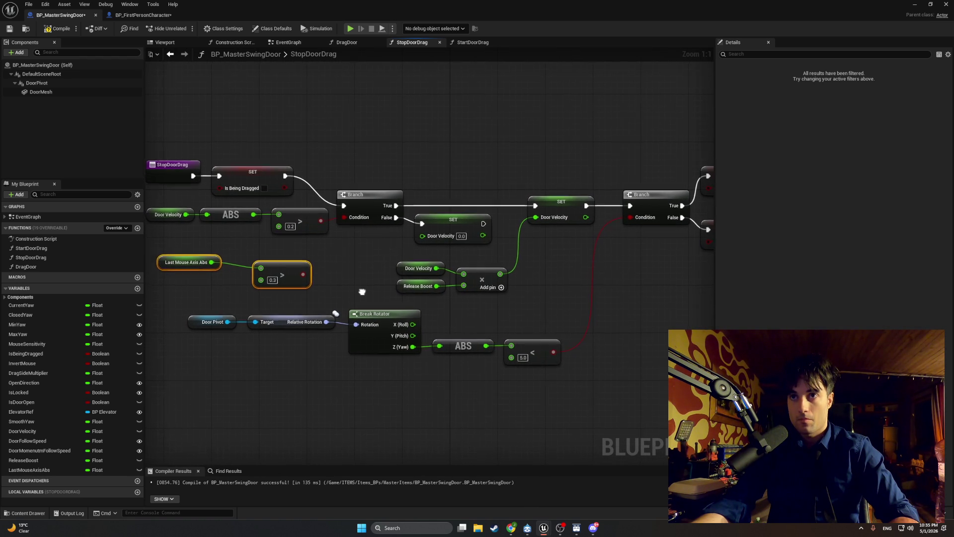
{"action": "left_click_drag", "start_coordinate": [359, 290], "coordinate": [343, 297]}
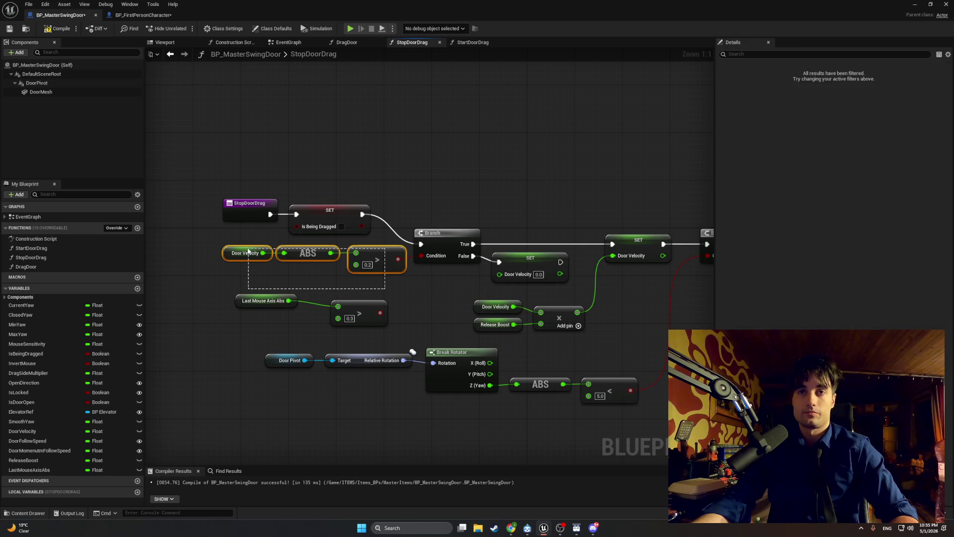
Step: Disconnect the Door Velocity, ABS and > 0.2 check from the Branch and move it aside
{"action": "mouse_move", "coordinate": [371, 255]}
{"action": "left_mouse_down"}
{"action": "mouse_move", "coordinate": [360, 213]}
{"action": "mouse_move", "coordinate": [300, 261]}
{"action": "left_mouse_up"}
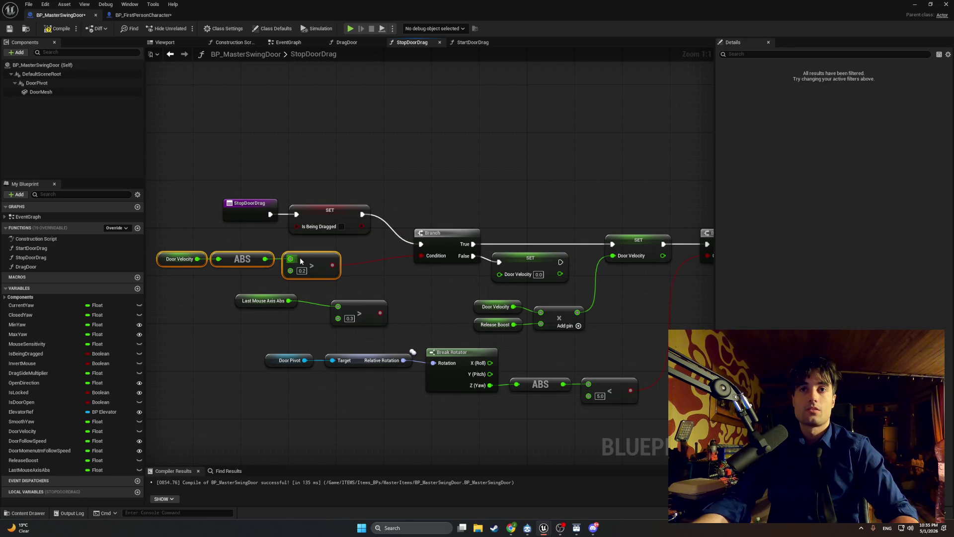
{"action": "left_click", "coordinate": [363, 263], "text": "alt"}
{"action": "left_click_drag", "start_coordinate": [365, 276], "coordinate": [157, 250]}
{"action": "left_click_drag", "start_coordinate": [251, 272], "coordinate": [465, 222]}
{"action": "mouse_move", "coordinate": [386, 205]}
{"action": "left_mouse_down"}
{"action": "mouse_move", "coordinate": [203, 317]}
{"action": "mouse_move", "coordinate": [202, 341]}
{"action": "left_mouse_up"}
{"action": "left_click", "coordinate": [470, 227]}
Step: Wire the Last Mouse Axis Abs > 0.3 result into the Branch Condition and return to the level
{"action": "mouse_move", "coordinate": [443, 218]}
{"action": "left_mouse_down"}
{"action": "mouse_move", "coordinate": [316, 250]}
{"action": "mouse_move", "coordinate": [317, 237]}
{"action": "left_mouse_up"}
{"action": "mouse_move", "coordinate": [451, 239]}
{"action": "left_mouse_down"}
{"action": "mouse_move", "coordinate": [521, 259]}
{"action": "mouse_move", "coordinate": [518, 229]}
{"action": "left_mouse_up"}
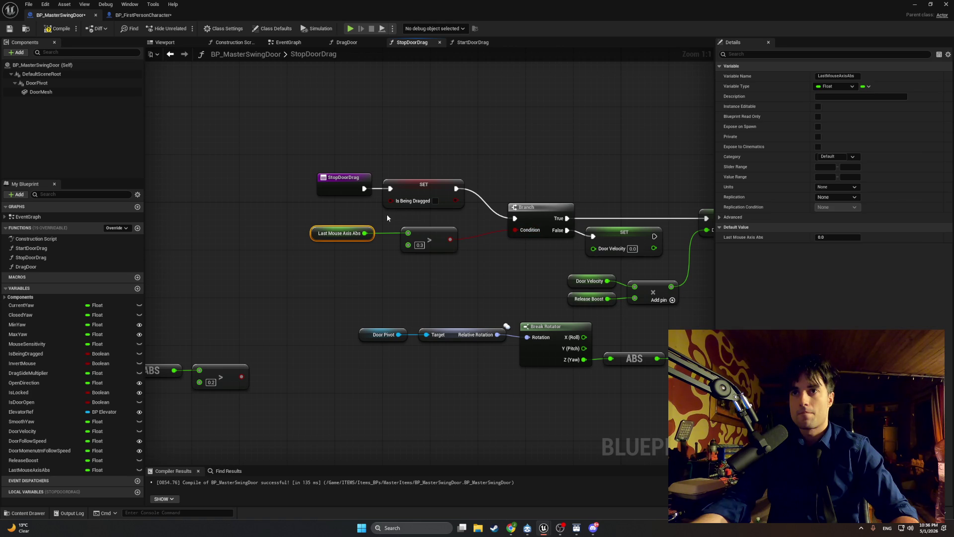
{"action": "left_click", "coordinate": [388, 214]}
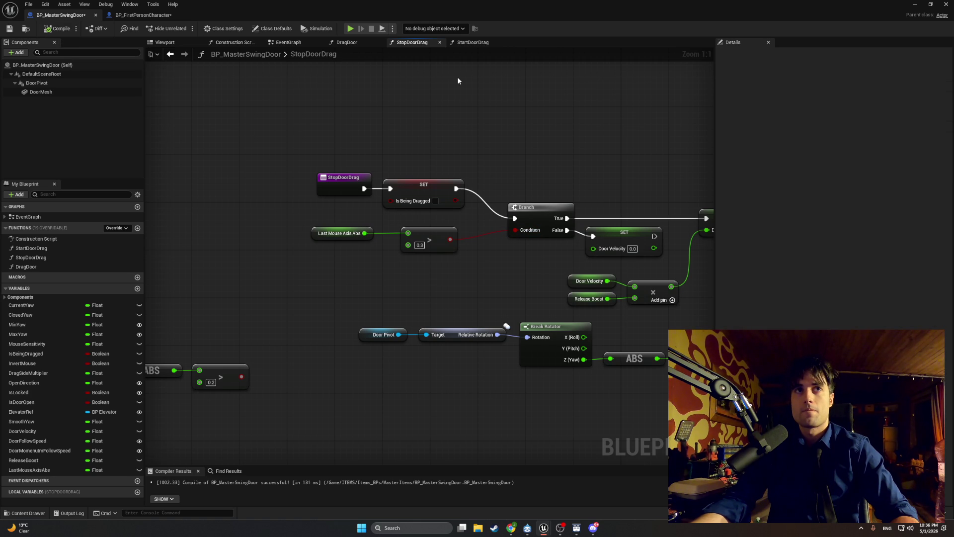
{"action": "left_click", "coordinate": [914, 4]}
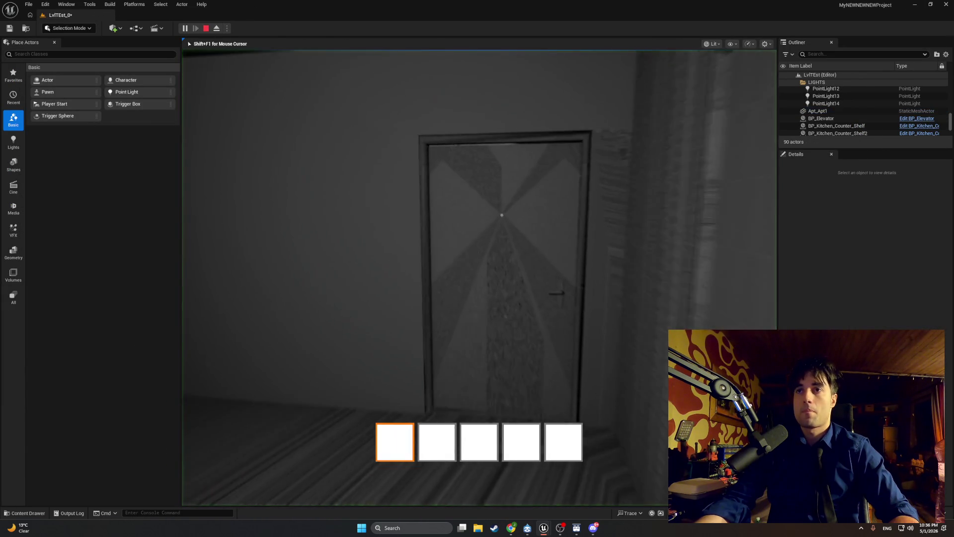
Step: Drag the door open and shut twice in the running game, watching the printed rotation values
{"action": "left_click_drag", "start_coordinate": [502, 214], "coordinate": [502, 215]}
{"action": "left_click_drag", "start_coordinate": [477, 277], "coordinate": [477, 277]}
Step: Walk toward the door, swing it closed, open and closed again, then stop the play session
{"action": "left_click", "coordinate": [477, 277]}
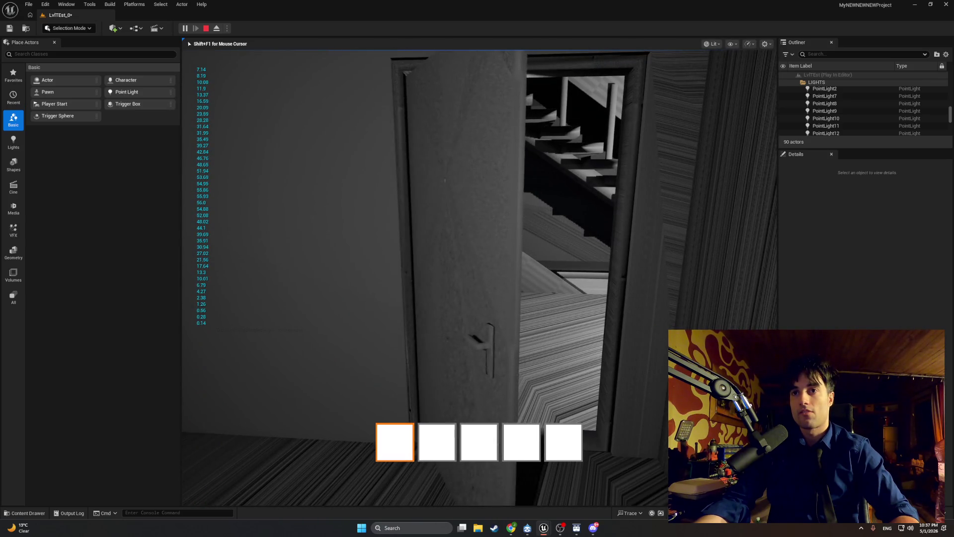
{"action": "key", "text": "w"}
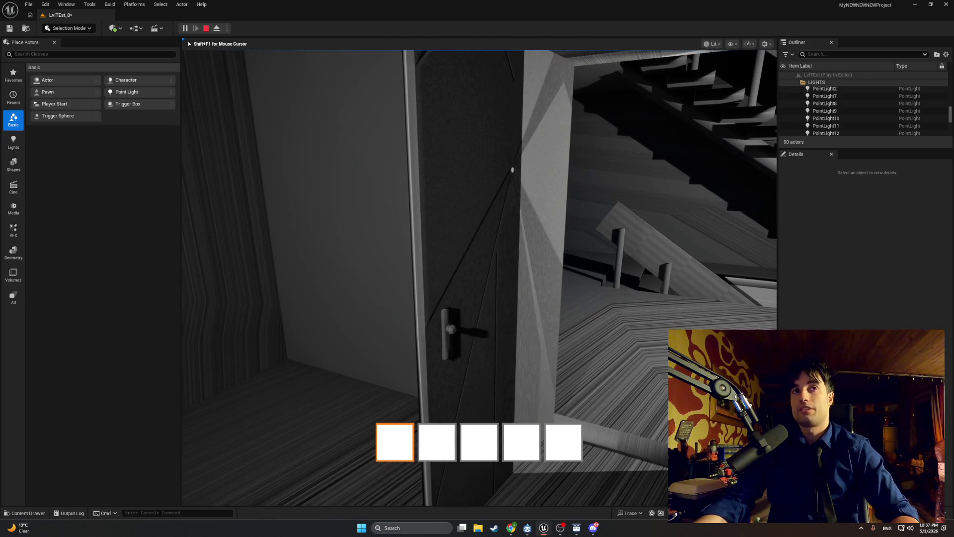
{"action": "left_click", "coordinate": [477, 277]}
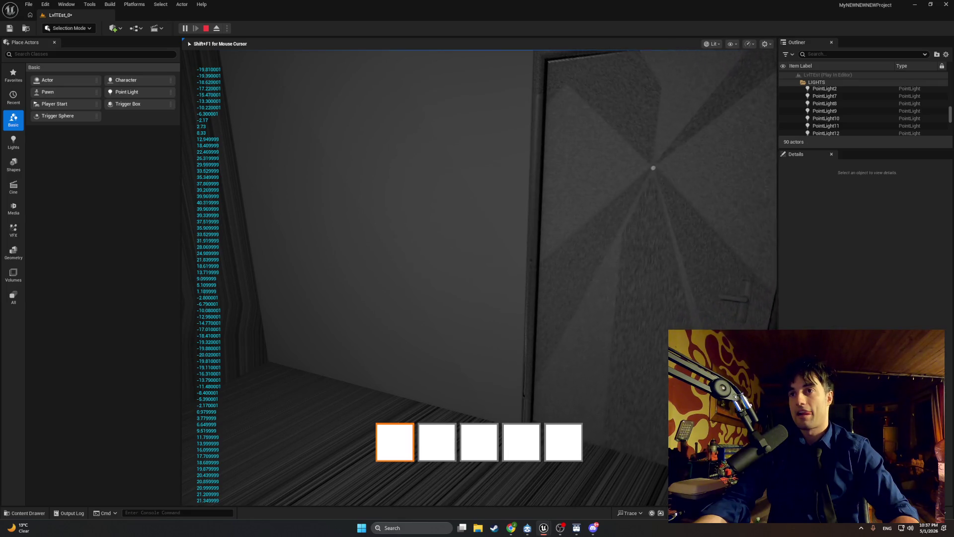
{"action": "left_click", "coordinate": [477, 277]}
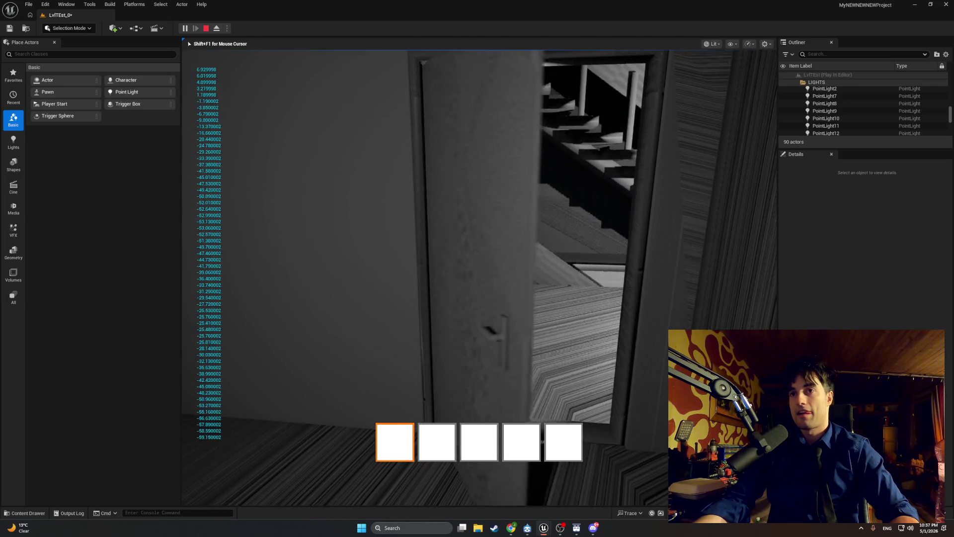
{"action": "left_click", "coordinate": [477, 277]}
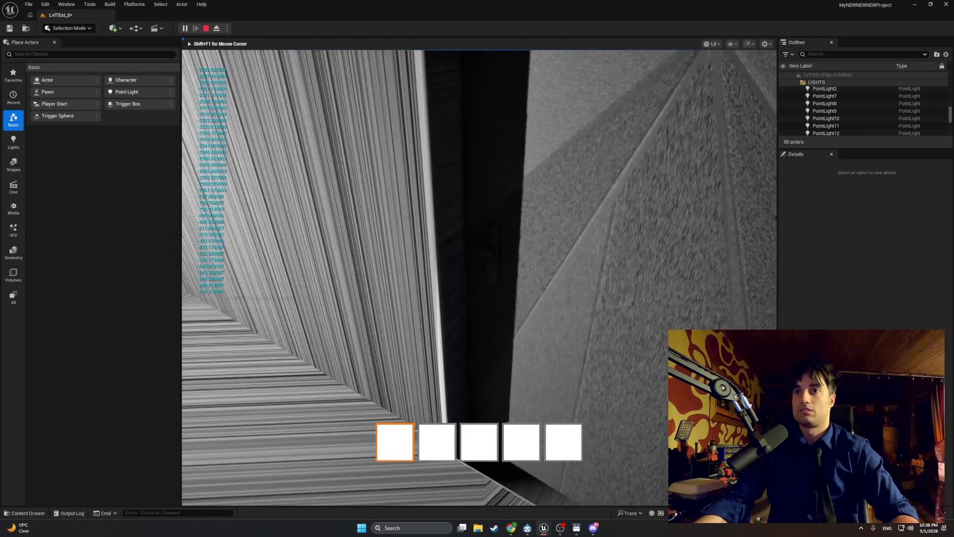
{"action": "key", "text": "Escape"}
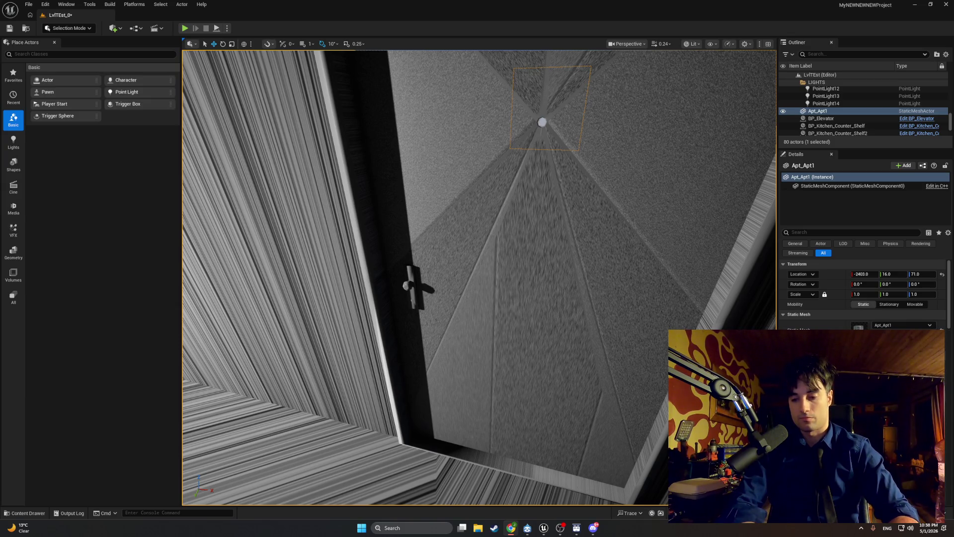
Step: Select BP_Apt_Door, start a new play session and walk up to the door toward the stairwell
{"action": "left_click", "coordinate": [565, 411]}
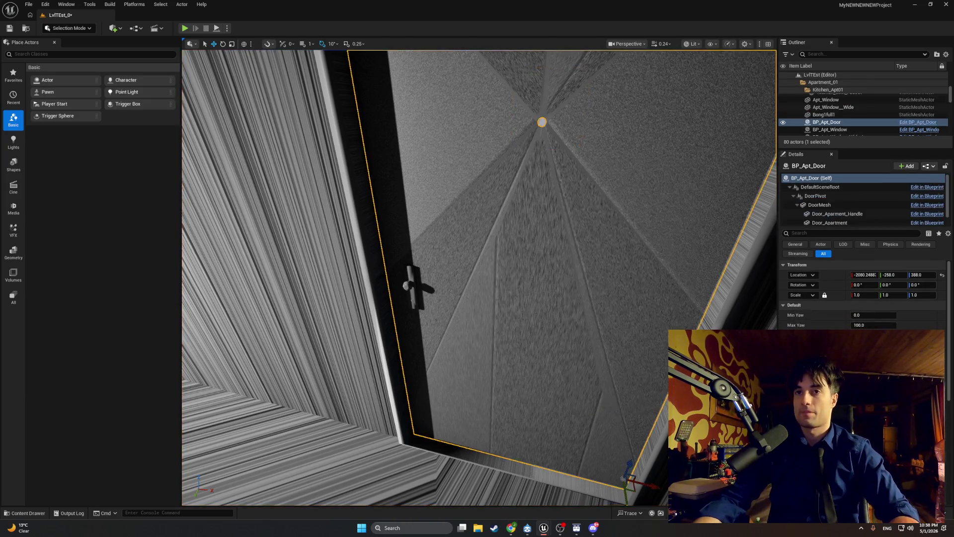
{"action": "left_click_drag", "start_coordinate": [526, 366], "coordinate": [519, 367]}
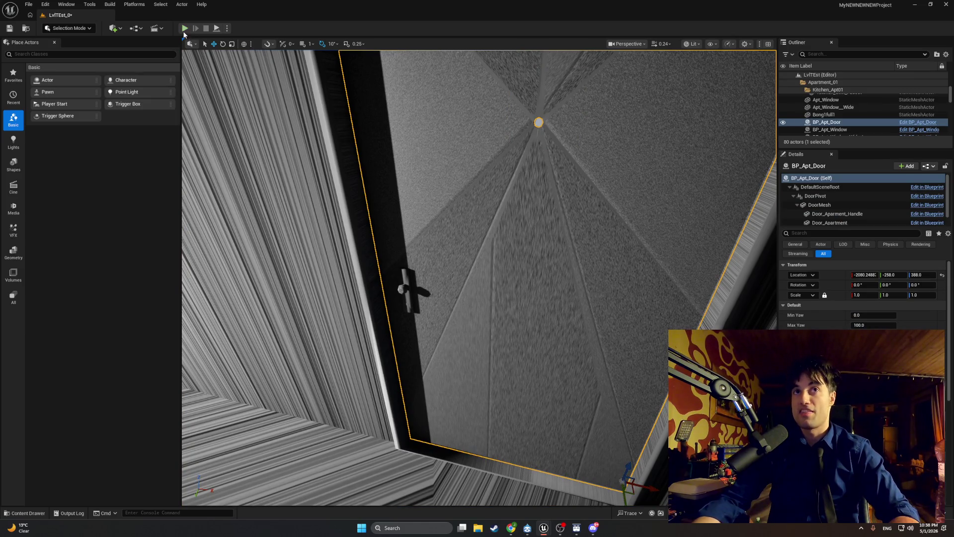
{"action": "left_click", "coordinate": [184, 28]}
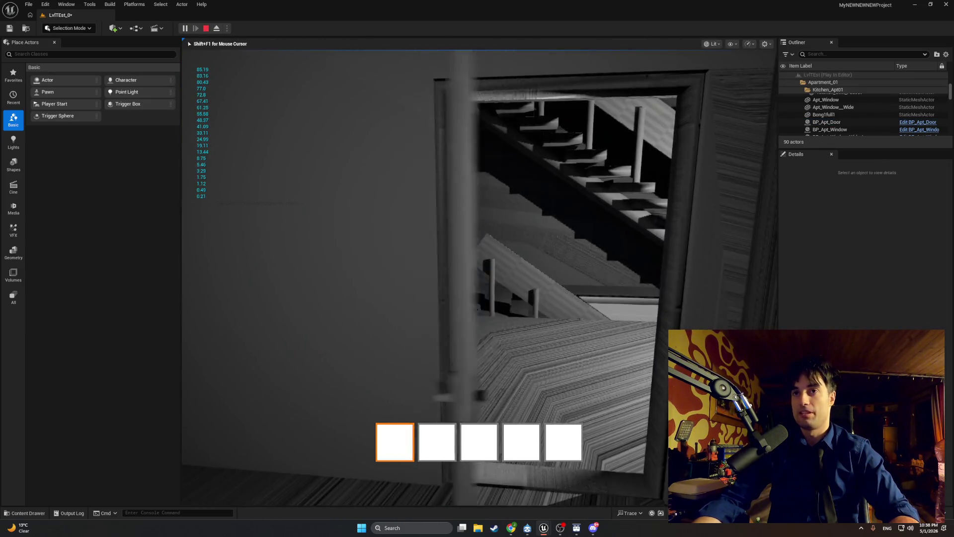
{"action": "key", "text": "e"}
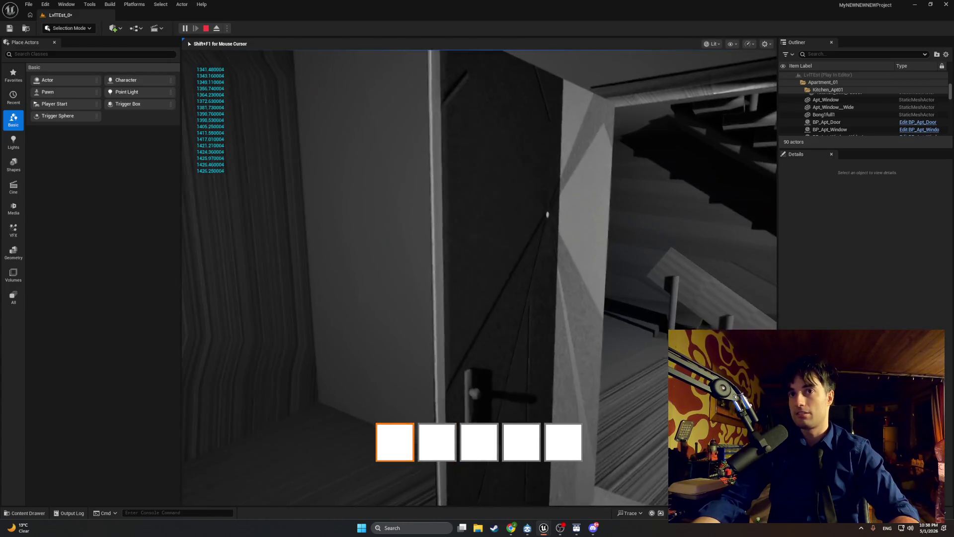
{"action": "key", "text": "e"}
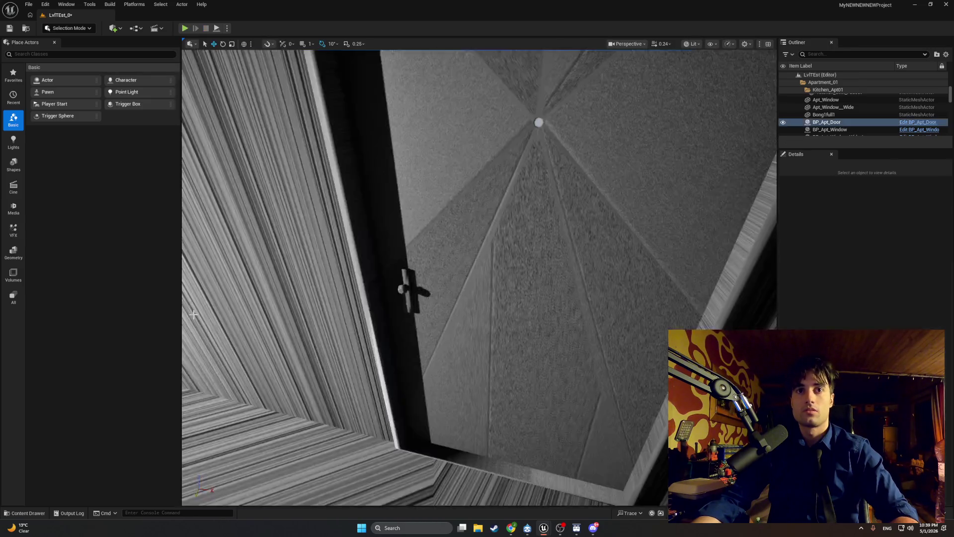
Step: Stop the play session and set DragDoor's Print String Duration to 12.0 seconds in BP_MasterSwingDoor
{"action": "key", "text": "Escape"}
{"action": "mouse_move", "coordinate": [518, 532]}
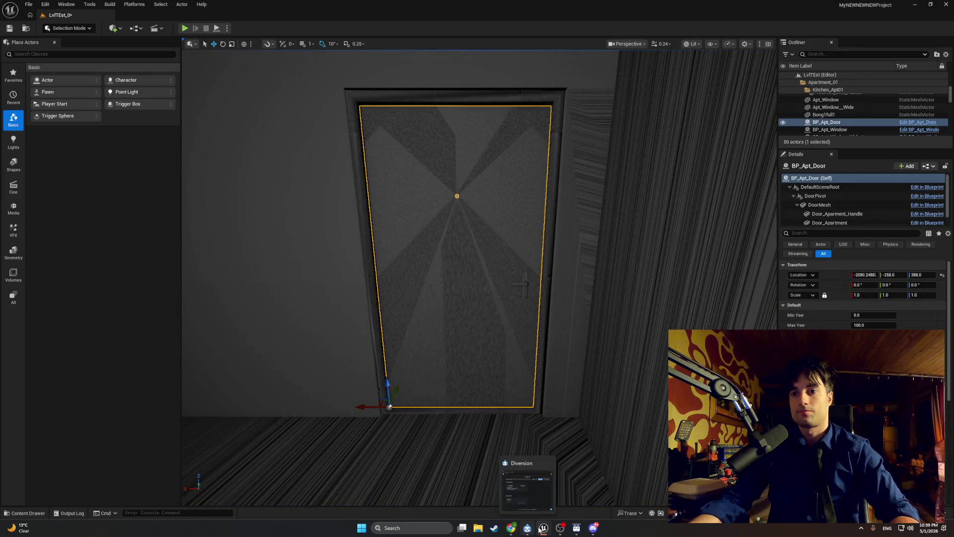
{"action": "left_click", "coordinate": [566, 505]}
{"action": "scroll", "coordinate": [563, 378], "scroll_direction": "down", "scroll_amount": 4}
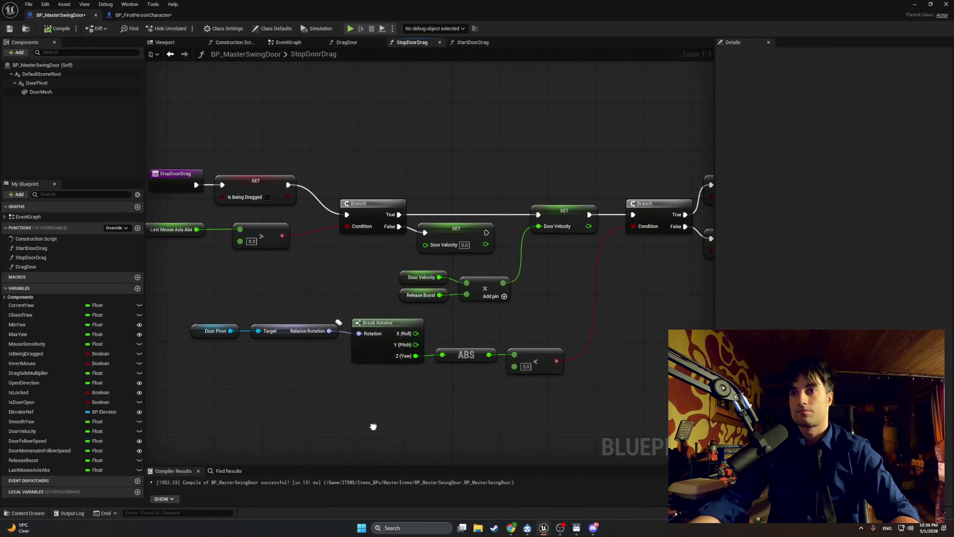
{"action": "left_click", "coordinate": [348, 43]}
{"action": "left_click", "coordinate": [626, 305]}
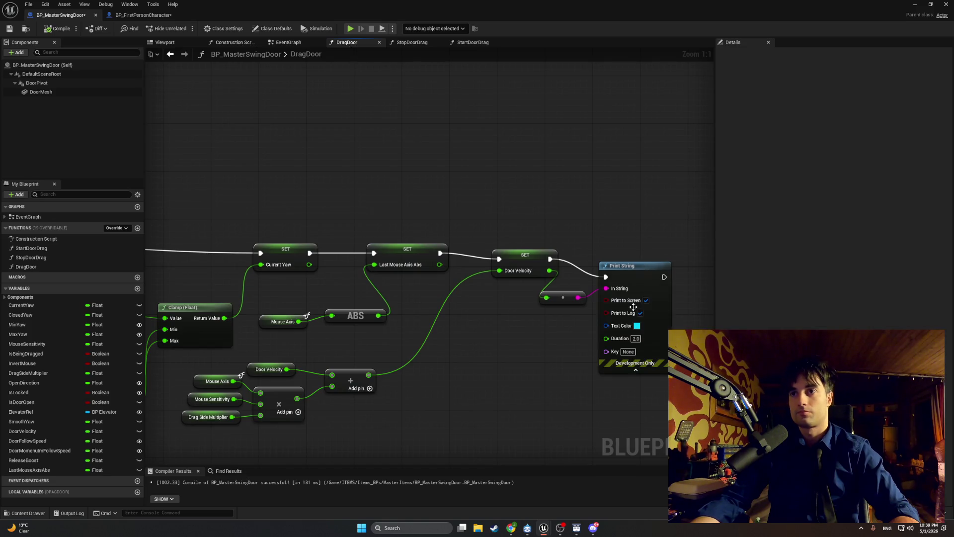
{"action": "left_click", "coordinate": [639, 343]}
{"action": "type", "text": "1"}
{"action": "left_click", "coordinate": [527, 308]}
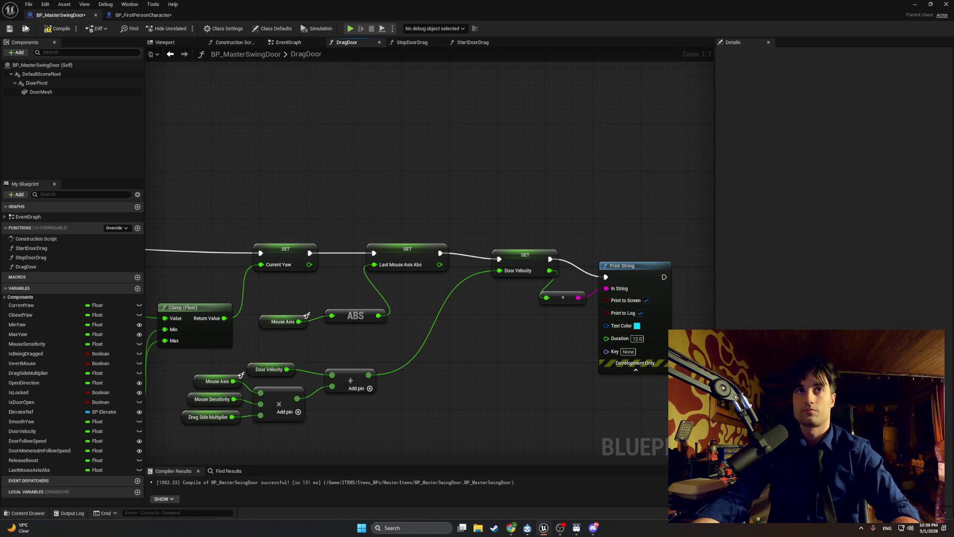
{"action": "left_click", "coordinate": [914, 5]}
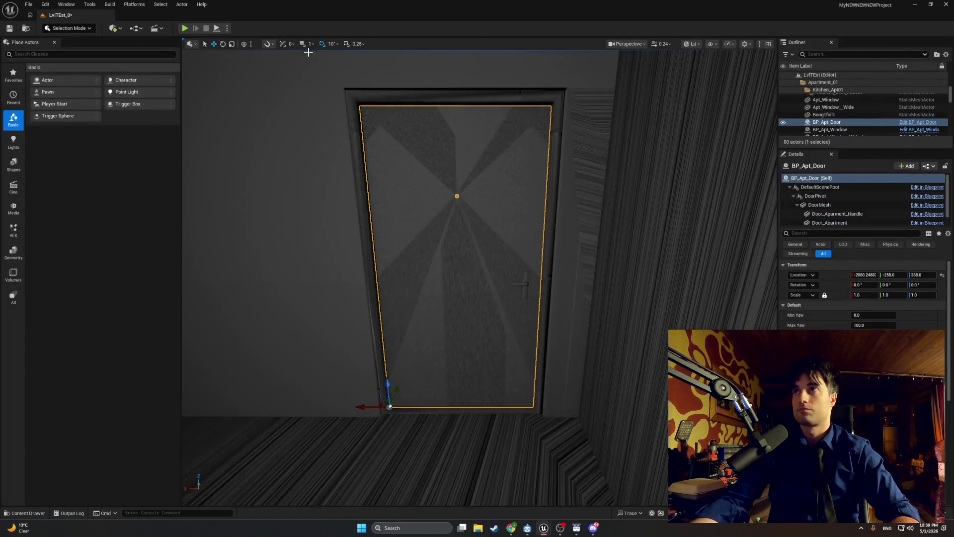
Step: Play the level, swing the door repeatedly while watching the longer-lasting printouts, then stop
{"action": "left_click", "coordinate": [185, 28]}
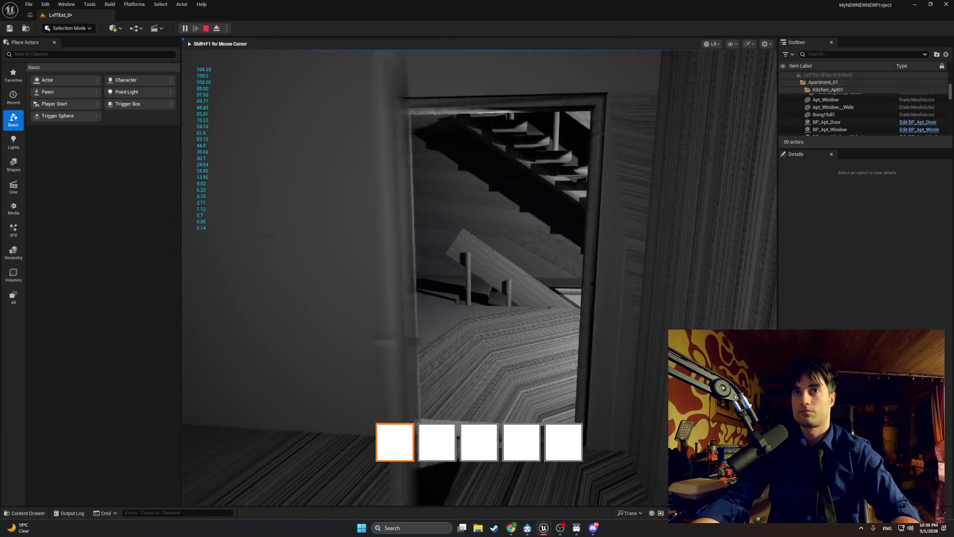
{"action": "key", "text": "e"}
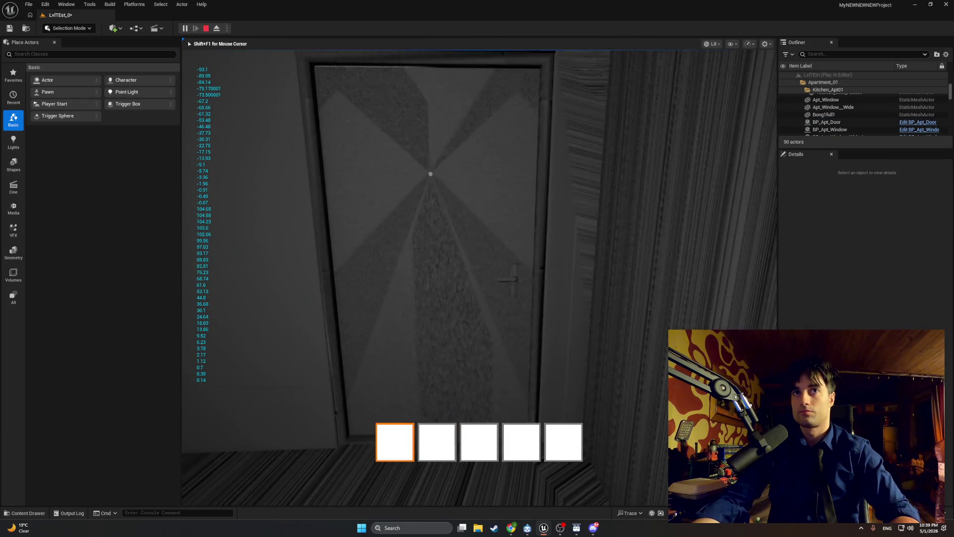
{"action": "key", "text": "e"}
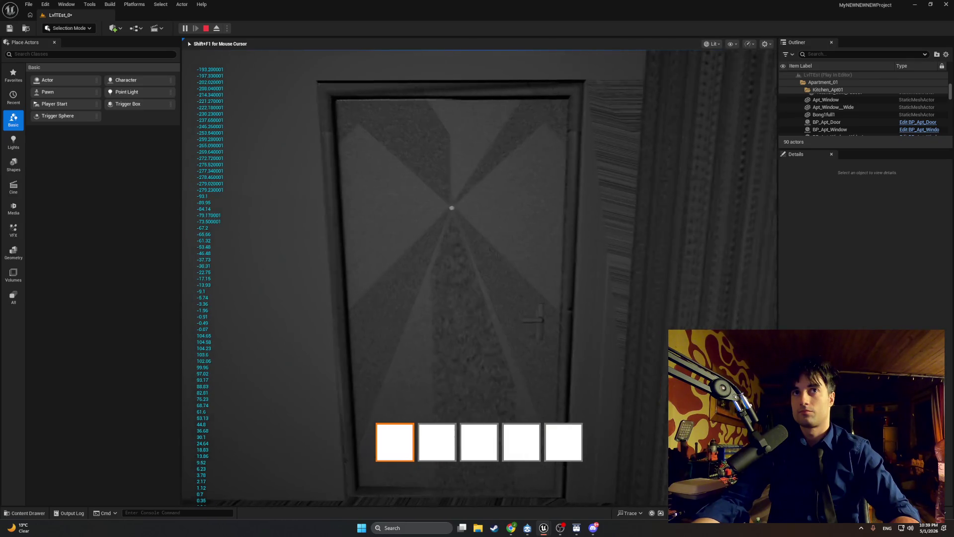
{"action": "key", "text": "e"}
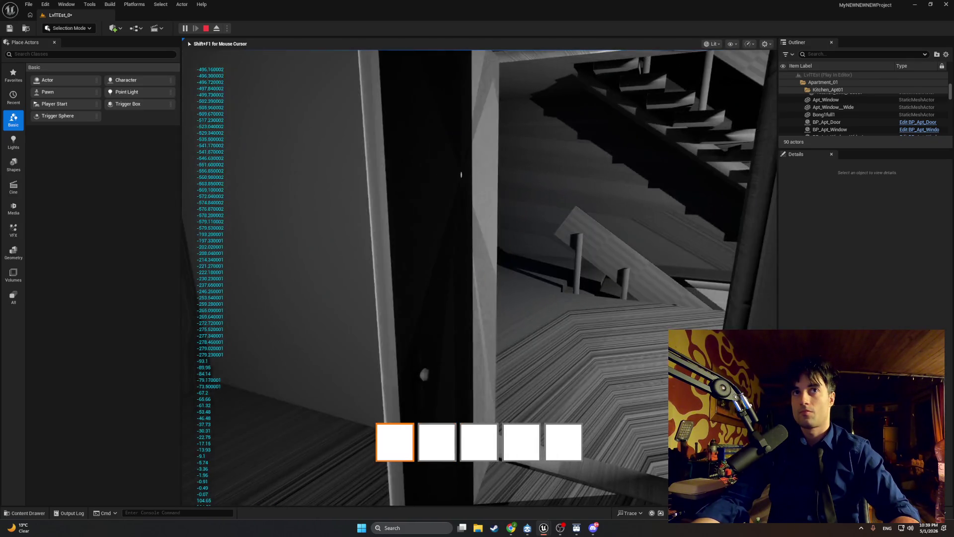
{"action": "key", "text": "e"}
{"action": "key", "text": "e"}
{"action": "key", "text": "e"}
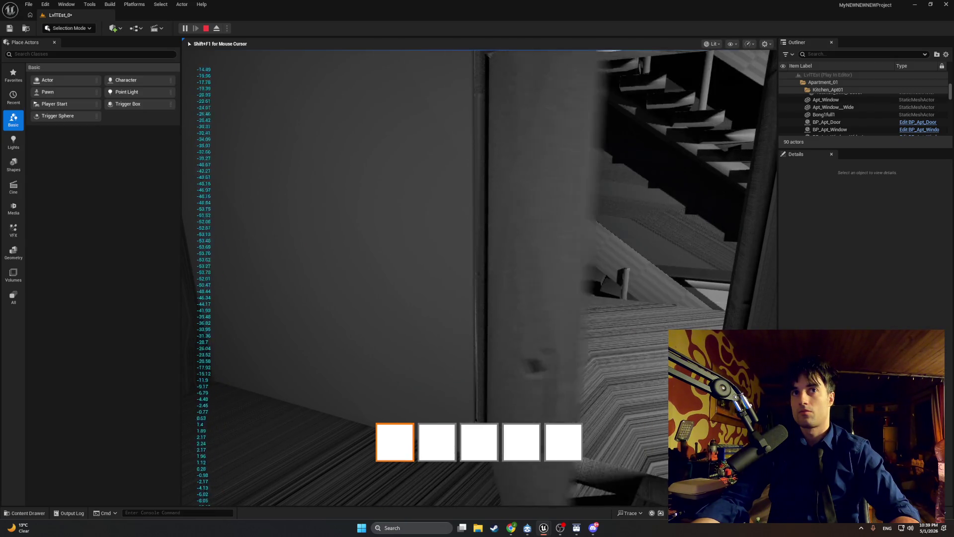
{"action": "key", "text": "e"}
{"action": "key", "text": "e"}
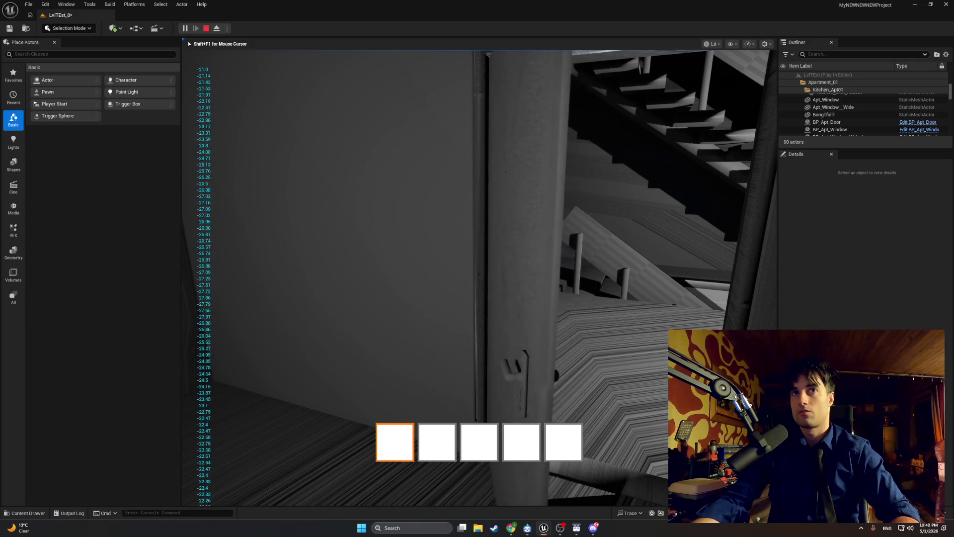
{"action": "key", "text": "e"}
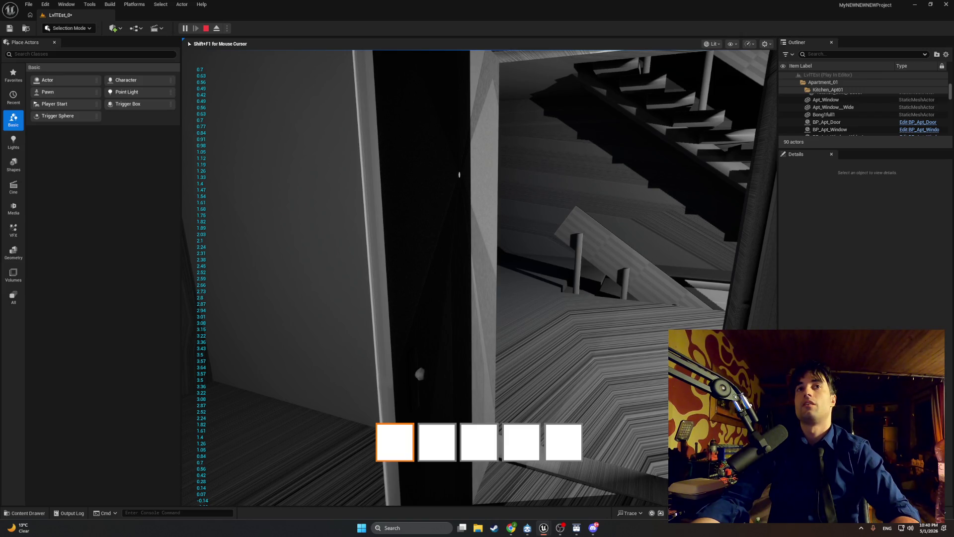
{"action": "key", "text": "e"}
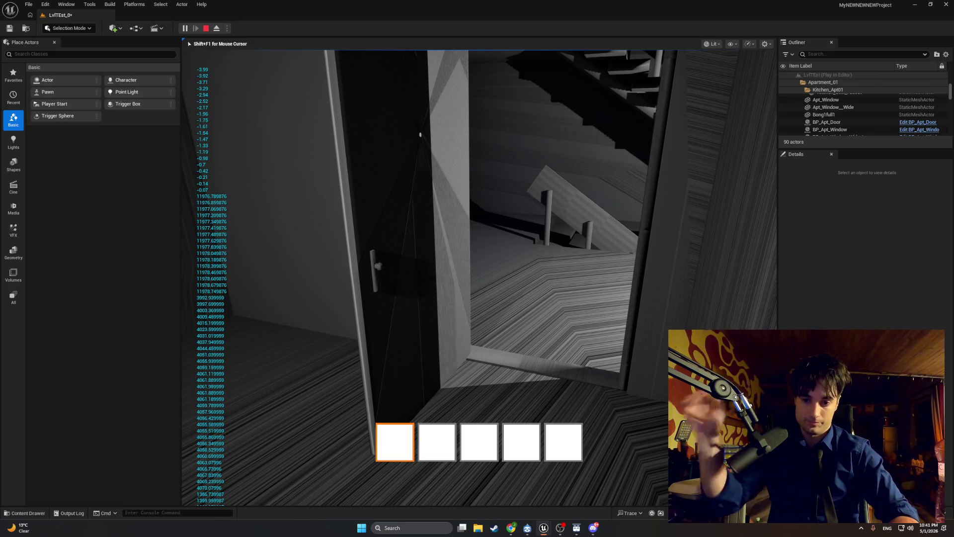
{"action": "key", "text": "Escape"}
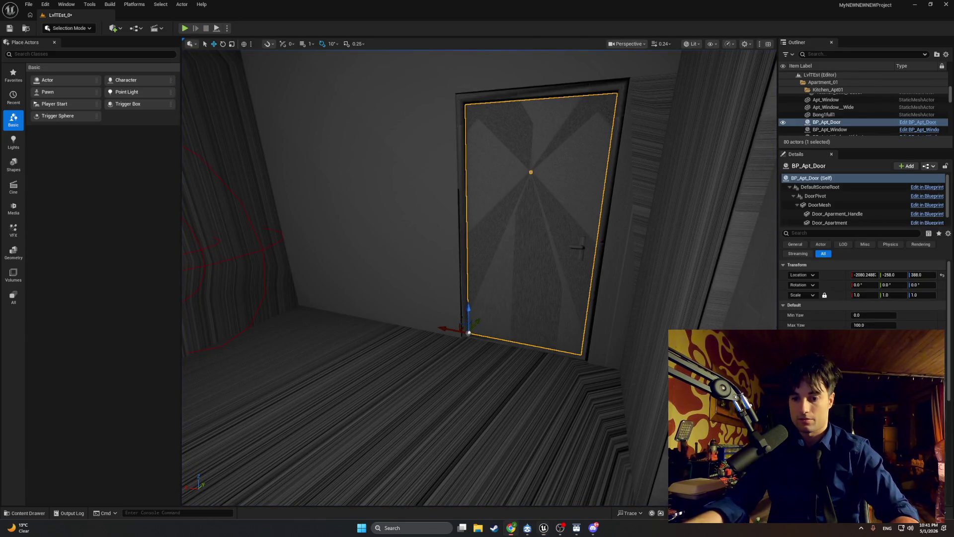
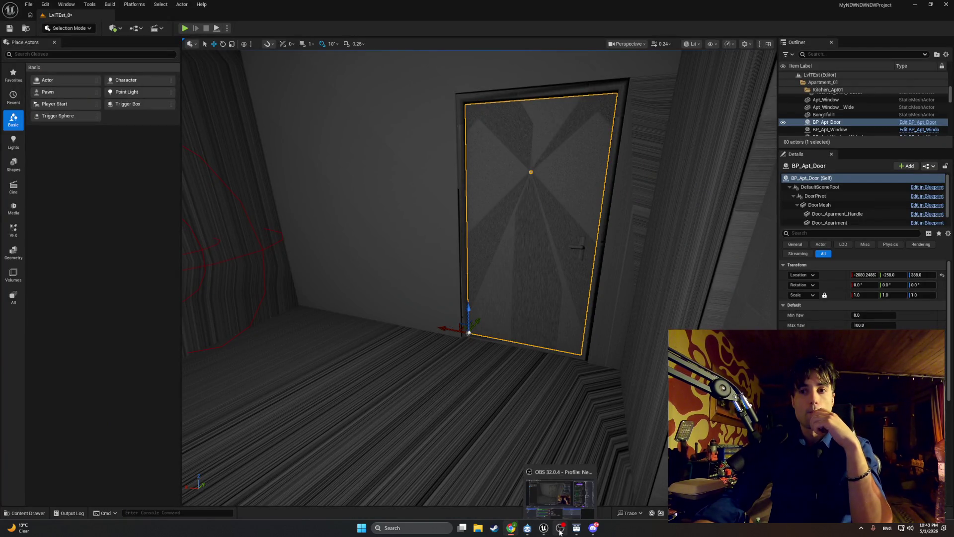
Step: Bring the BP_MasterSwingDoor blueprint editor, showing its DragDoor graph, back in front of the level editor
{"action": "mouse_move", "coordinate": [545, 530]}
{"action": "left_click", "coordinate": [567, 506]}
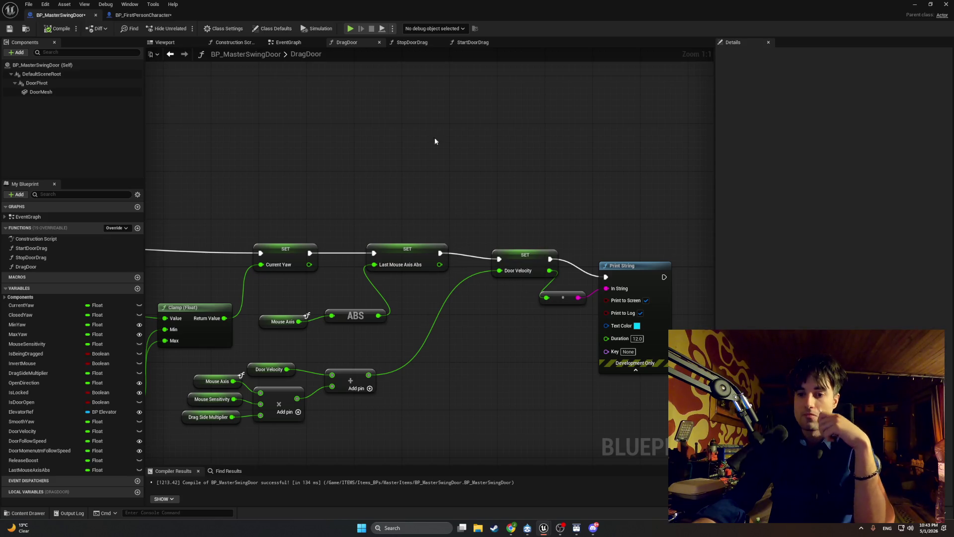
Step: Open the StopDoorDrag graph, frame its Branch, SET and Break Rotator nodes, and select CurrentYaw
{"action": "left_click", "coordinate": [390, 43]}
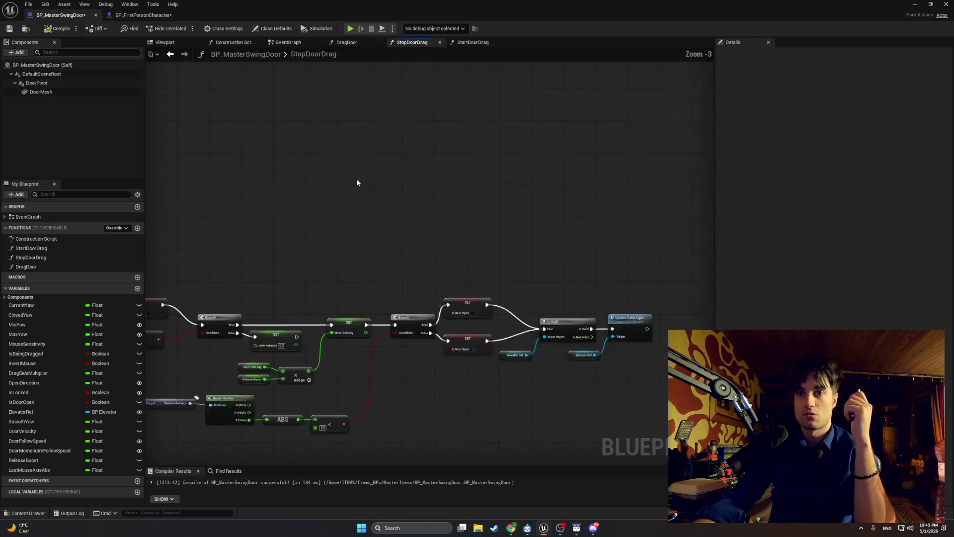
{"action": "left_click_drag", "start_coordinate": [389, 114], "coordinate": [479, 105]}
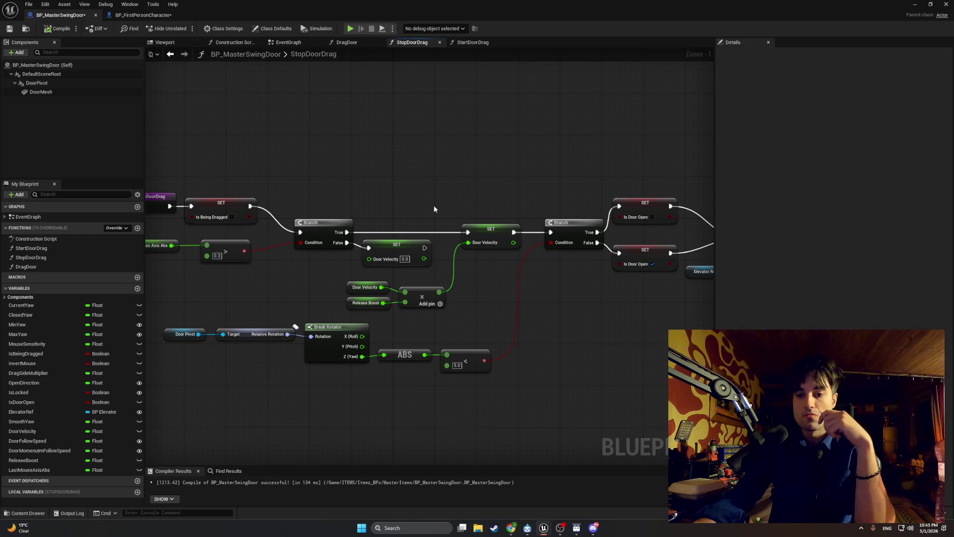
{"action": "left_click_drag", "start_coordinate": [420, 300], "coordinate": [431, 272]}
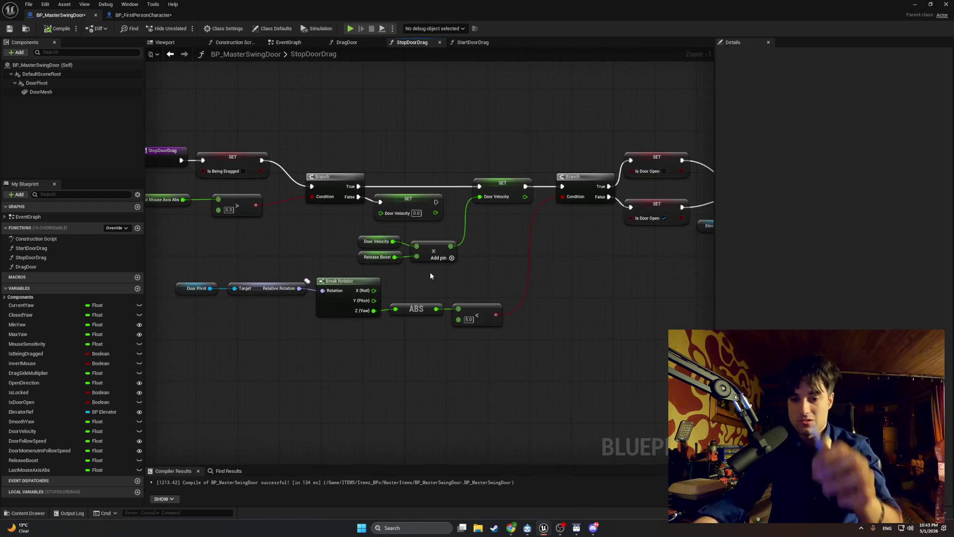
{"action": "scroll", "coordinate": [417, 298], "scroll_direction": "up", "scroll_amount": 1}
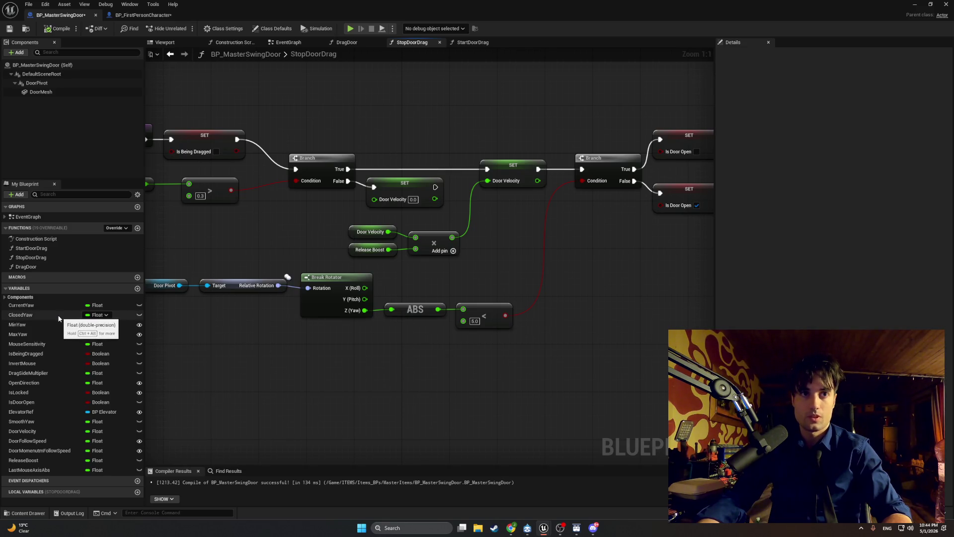
{"action": "left_click", "coordinate": [70, 305]}
Step: Add a Current Yaw getter feeding a new Sign (Float) node
{"action": "mouse_move", "coordinate": [90, 324]}
{"action": "left_mouse_down"}
{"action": "mouse_move", "coordinate": [310, 371]}
{"action": "mouse_move", "coordinate": [417, 377]}
{"action": "left_mouse_up"}
{"action": "left_click", "coordinate": [328, 388]}
{"action": "type", "text": "sign"}
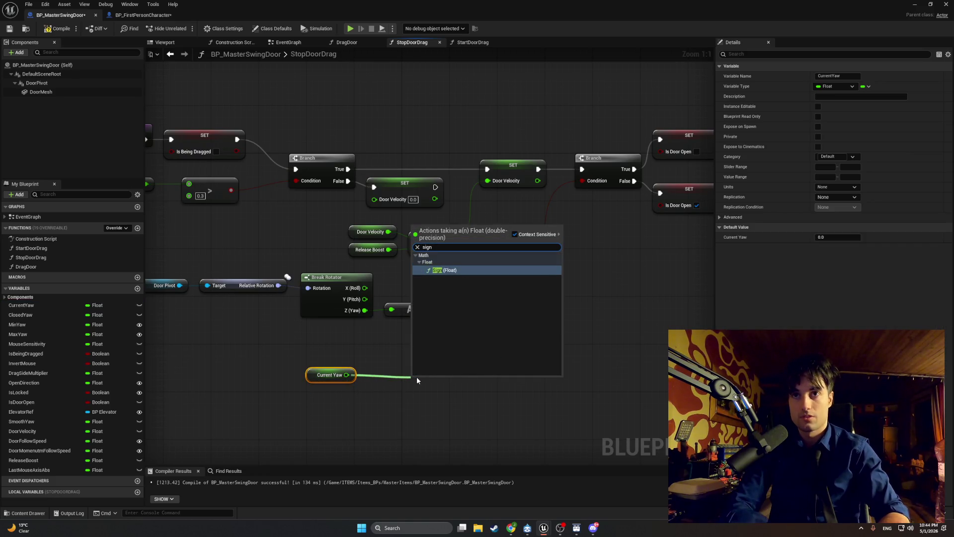
{"action": "key", "text": "Return"}
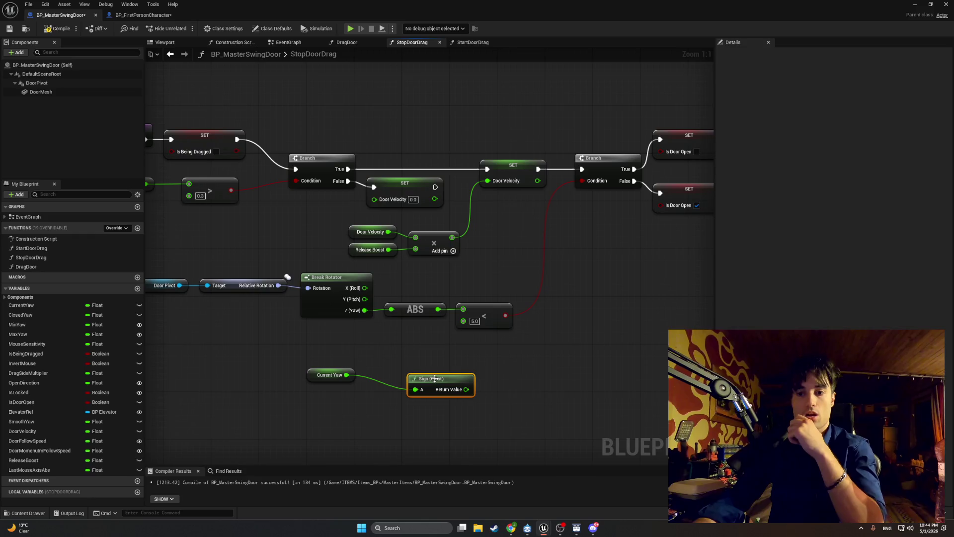
{"action": "left_click_drag", "start_coordinate": [419, 383], "coordinate": [383, 372]}
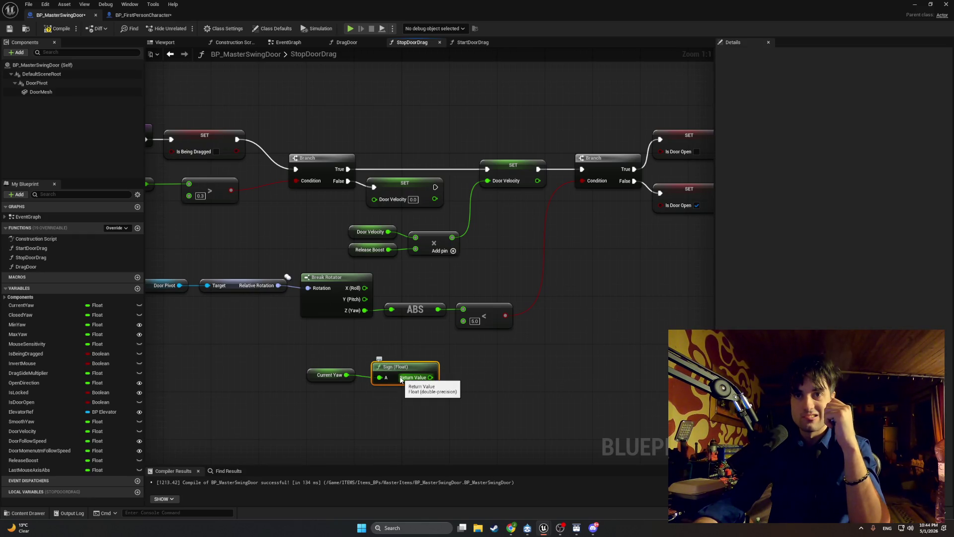
{"action": "left_click_drag", "start_coordinate": [401, 380], "coordinate": [416, 359]}
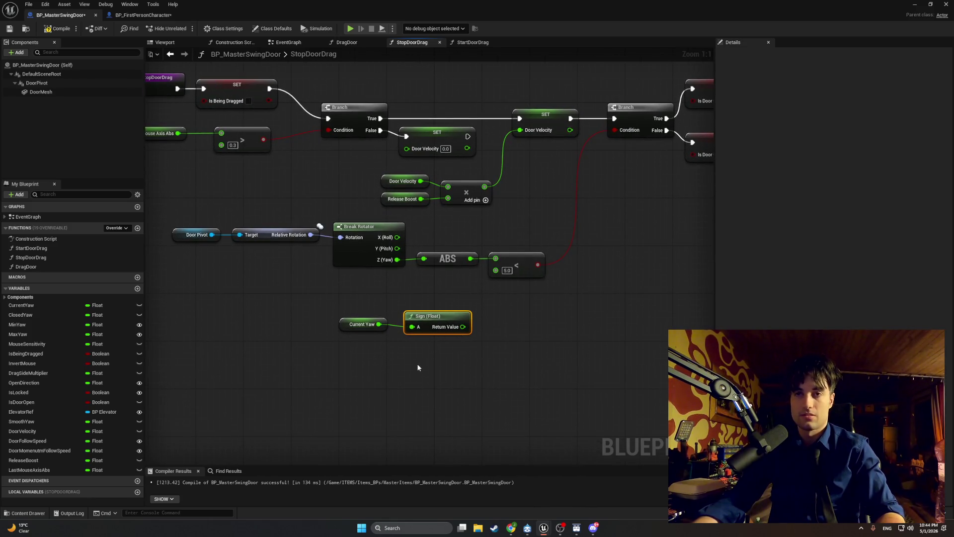
Step: Duplicate the Door Velocity getter and feed the copy into an Absolute (Float) node
{"action": "left_click", "coordinate": [402, 181]}
{"action": "key", "text": "ctrl+c"}
{"action": "key", "text": "ctrl+v"}
{"action": "left_click_drag", "start_coordinate": [392, 342], "coordinate": [435, 343]}
{"action": "type", "text": "abs"}
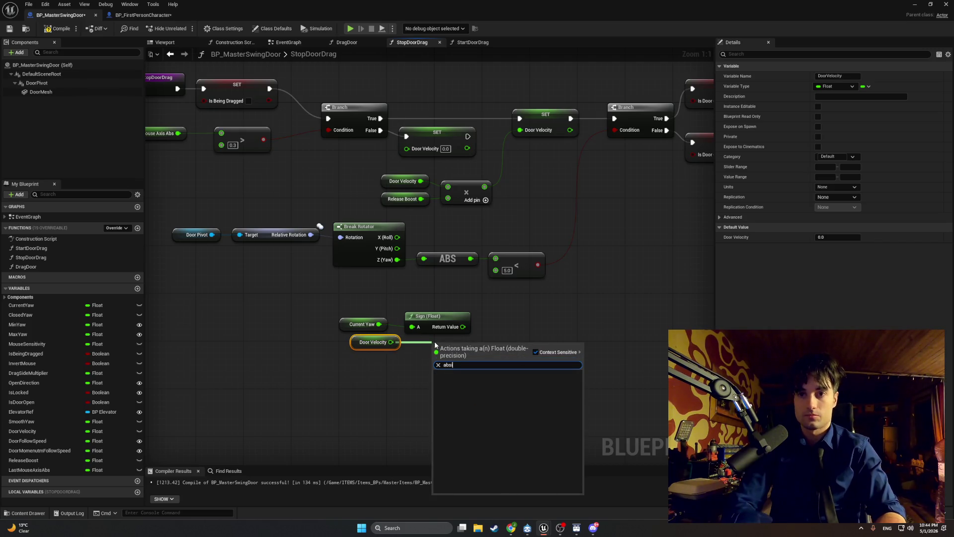
{"action": "key", "text": "Return"}
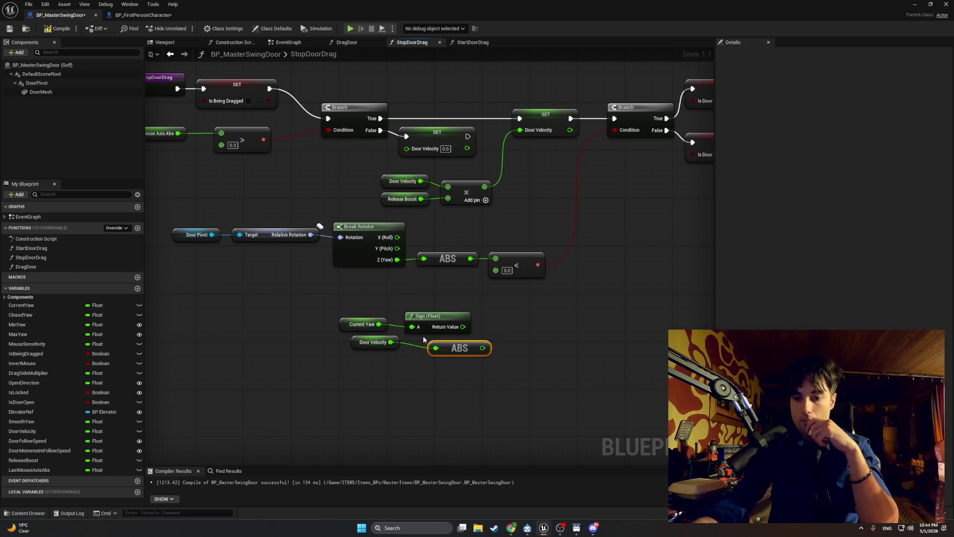
Step: Add a Release Boost getter and a Multiply node taking Sign, ABS and Release Boost
{"action": "left_click_drag", "start_coordinate": [53, 460], "coordinate": [406, 388]}
{"action": "left_click", "coordinate": [429, 395]}
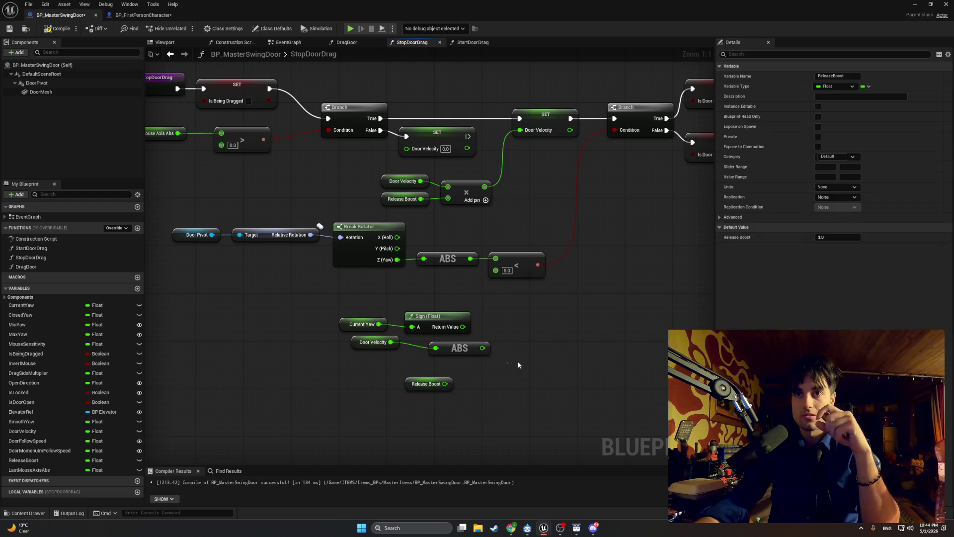
{"action": "right_click", "coordinate": [518, 360]}
{"action": "type", "text": "multiply"}
{"action": "key", "text": "Return"}
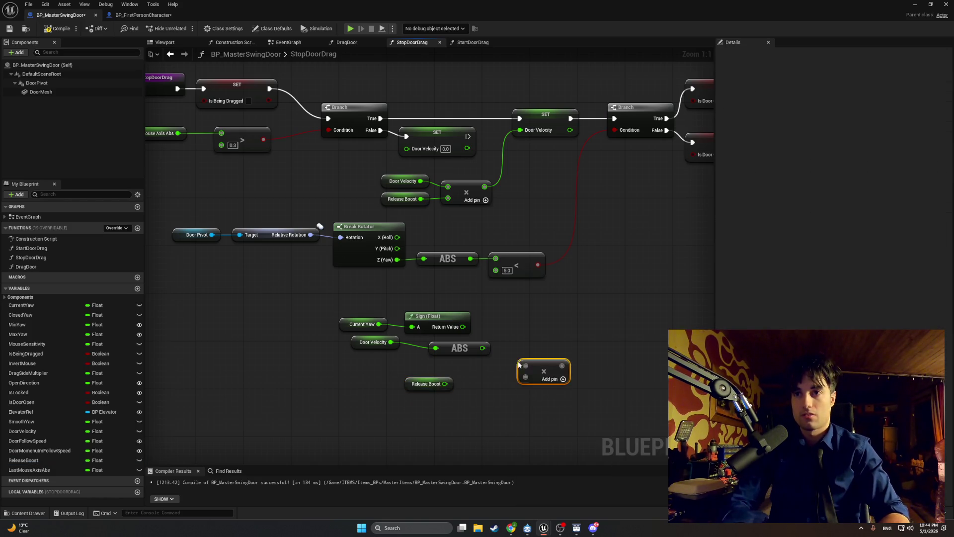
{"action": "mouse_move", "coordinate": [463, 326]}
{"action": "left_mouse_down"}
{"action": "mouse_move", "coordinate": [519, 348]}
{"action": "mouse_move", "coordinate": [525, 366]}
{"action": "mouse_move", "coordinate": [487, 352]}
{"action": "mouse_move", "coordinate": [523, 379]}
{"action": "left_mouse_up"}
{"action": "left_click_drag", "start_coordinate": [445, 383], "coordinate": [525, 388]}
{"action": "left_click_drag", "start_coordinate": [447, 365], "coordinate": [350, 335]}
{"action": "mouse_move", "coordinate": [436, 348]}
{"action": "left_mouse_down"}
{"action": "mouse_move", "coordinate": [425, 356]}
{"action": "mouse_move", "coordinate": [446, 358]}
{"action": "mouse_move", "coordinate": [438, 368]}
{"action": "left_mouse_up"}
Step: Align the new Sign, ABS and Release Boost nodes and shift the group right and down
{"action": "left_click", "coordinate": [381, 362]}
{"action": "left_click", "coordinate": [455, 351]}
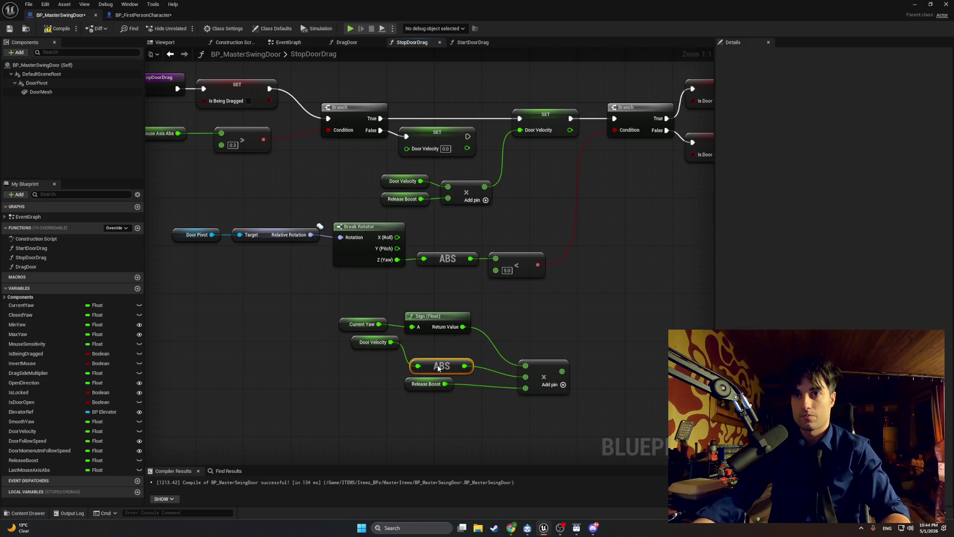
{"action": "left_click_drag", "start_coordinate": [356, 350], "coordinate": [362, 370]}
{"action": "left_click_drag", "start_coordinate": [425, 312], "coordinate": [423, 332]}
{"action": "left_click_drag", "start_coordinate": [340, 324], "coordinate": [359, 343]}
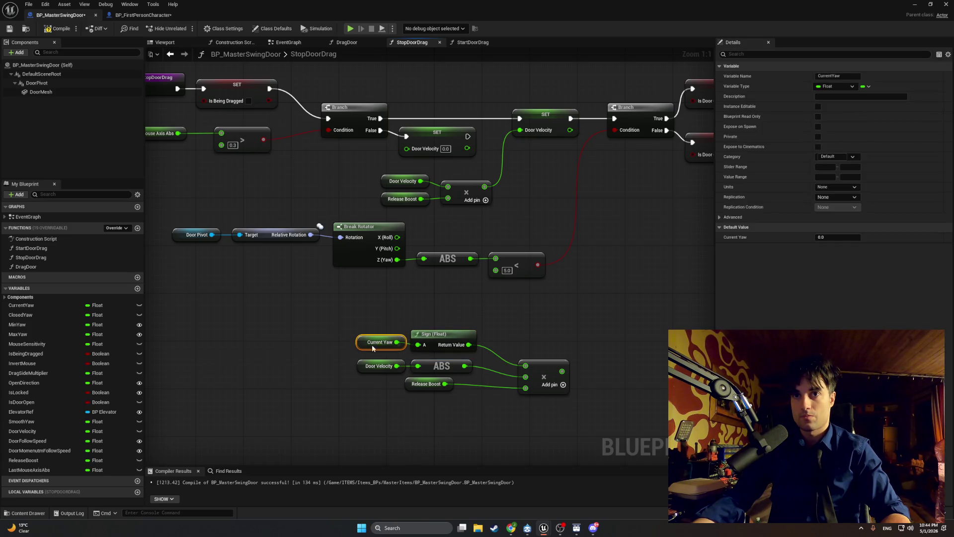
{"action": "mouse_move", "coordinate": [406, 388]}
{"action": "left_mouse_down"}
{"action": "mouse_move", "coordinate": [424, 389]}
{"action": "mouse_move", "coordinate": [367, 334]}
{"action": "left_mouse_up"}
{"action": "left_click_drag", "start_coordinate": [437, 334], "coordinate": [467, 353]}
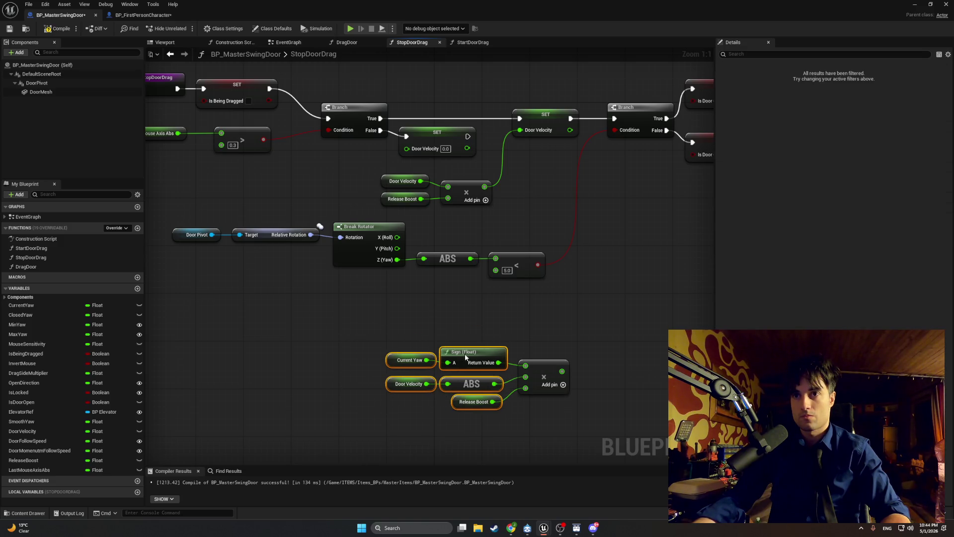
{"action": "left_click_drag", "start_coordinate": [595, 435], "coordinate": [363, 342]}
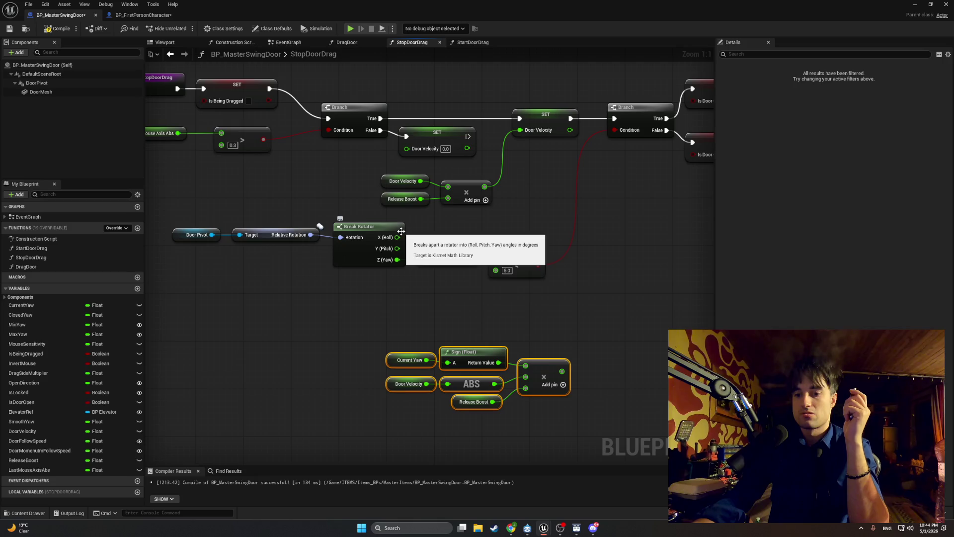
{"action": "scroll", "coordinate": [400, 231], "scroll_direction": "down", "scroll_amount": 1}
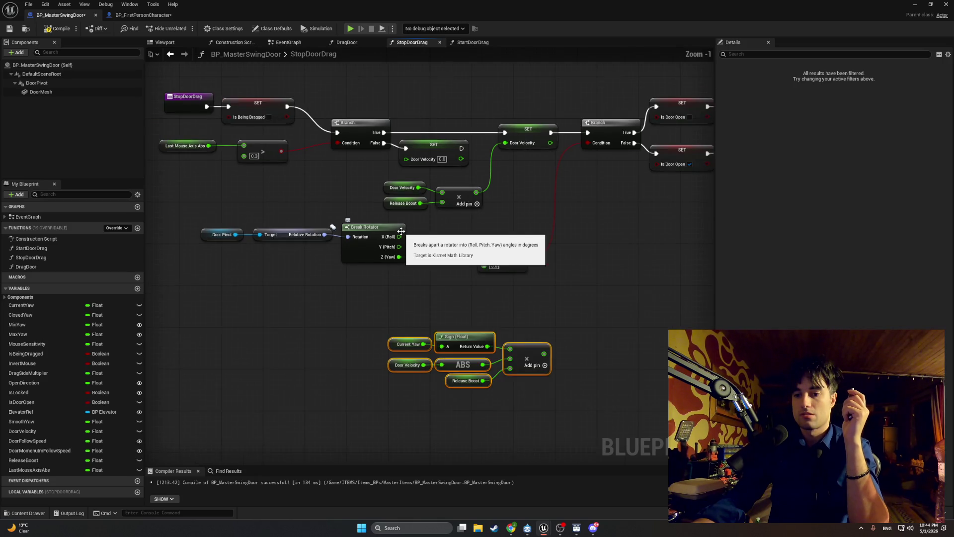
{"action": "left_click_drag", "start_coordinate": [492, 214], "coordinate": [386, 190]}
Step: Paste a spare copy of the old Door Velocity × Release Boost nodes and delete the originals
{"action": "key", "text": "ctrl+c"}
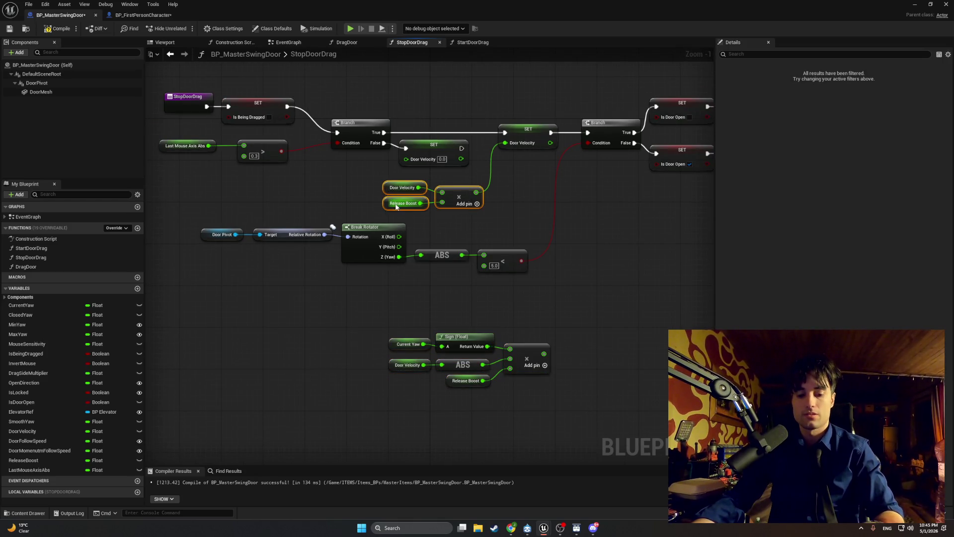
{"action": "key", "text": "ctrl+v"}
{"action": "left_click", "coordinate": [471, 216]}
{"action": "left_click_drag", "start_coordinate": [471, 215], "coordinate": [383, 181]}
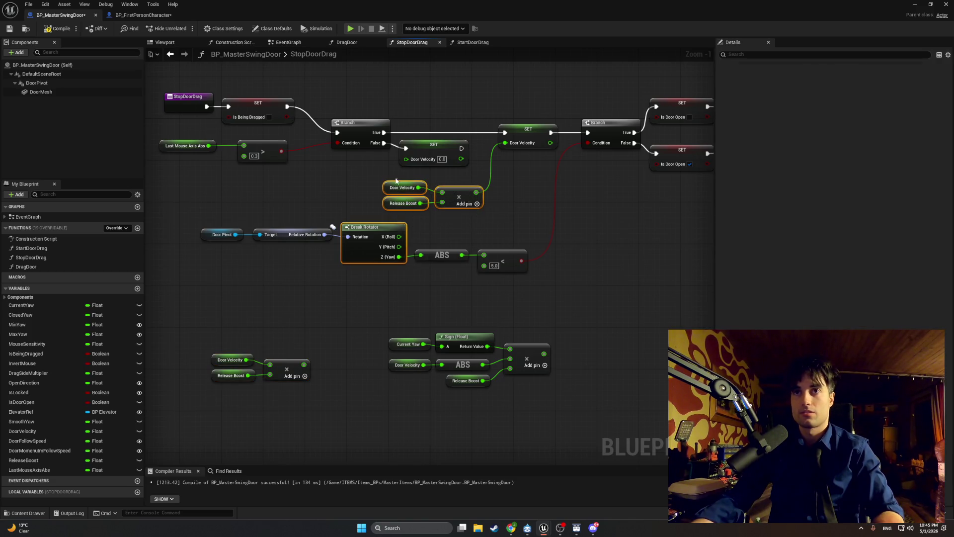
{"action": "key", "text": "Delete"}
Step: Move the new multiply chain up, wire it into SET Door Velocity, and compile
{"action": "left_click_drag", "start_coordinate": [516, 342], "coordinate": [386, 404]}
{"action": "left_click_drag", "start_coordinate": [467, 339], "coordinate": [447, 182]}
{"action": "left_click", "coordinate": [507, 197]}
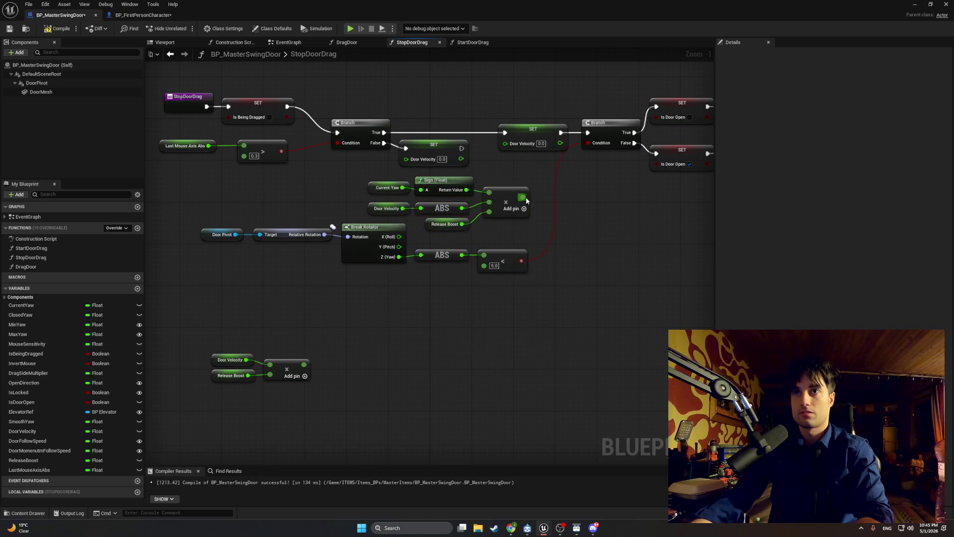
{"action": "left_click_drag", "start_coordinate": [523, 197], "coordinate": [505, 143]}
{"action": "left_click", "coordinate": [61, 31]}
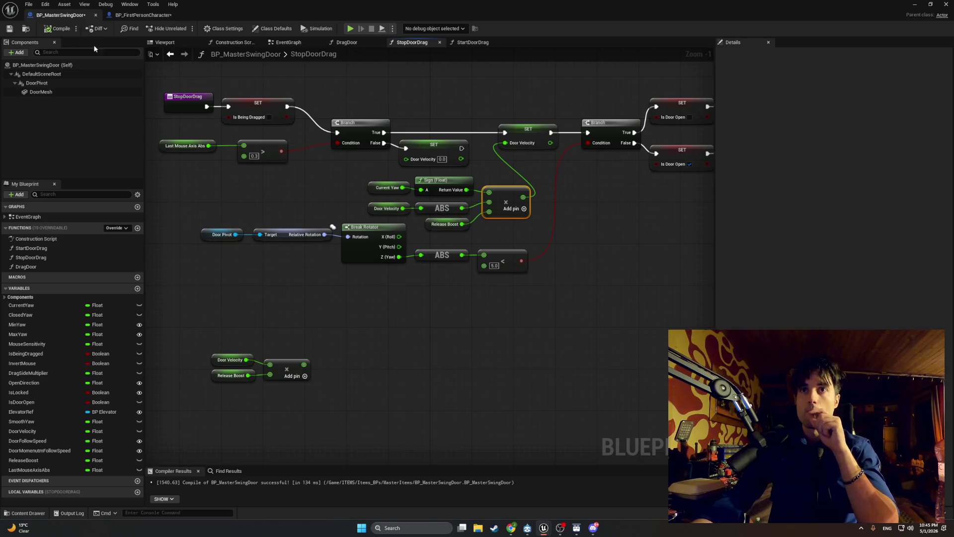
{"action": "left_click", "coordinate": [914, 6]}
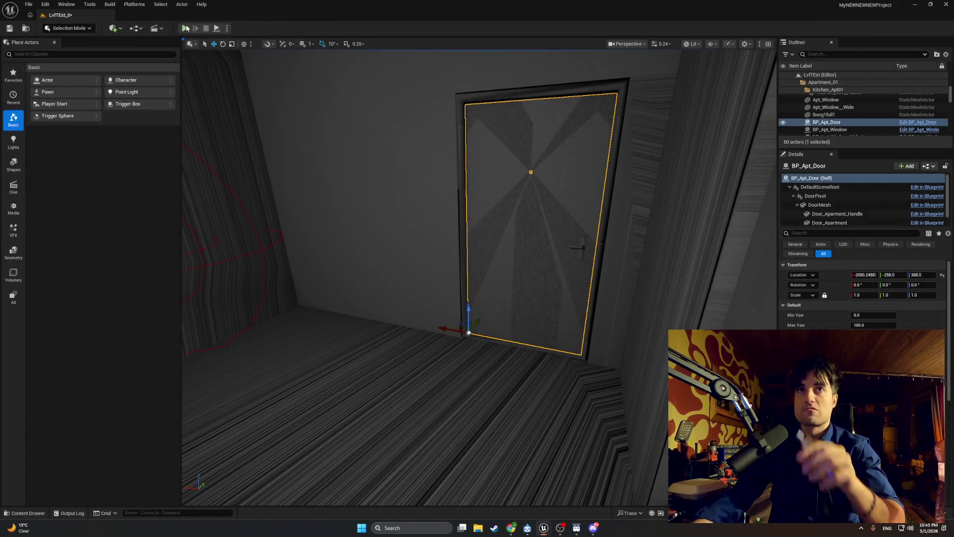
Step: Play the level, swing the door open and shut repeatedly with E, then stop the session
{"action": "key", "text": "alt+p"}
{"action": "key", "text": "e"}
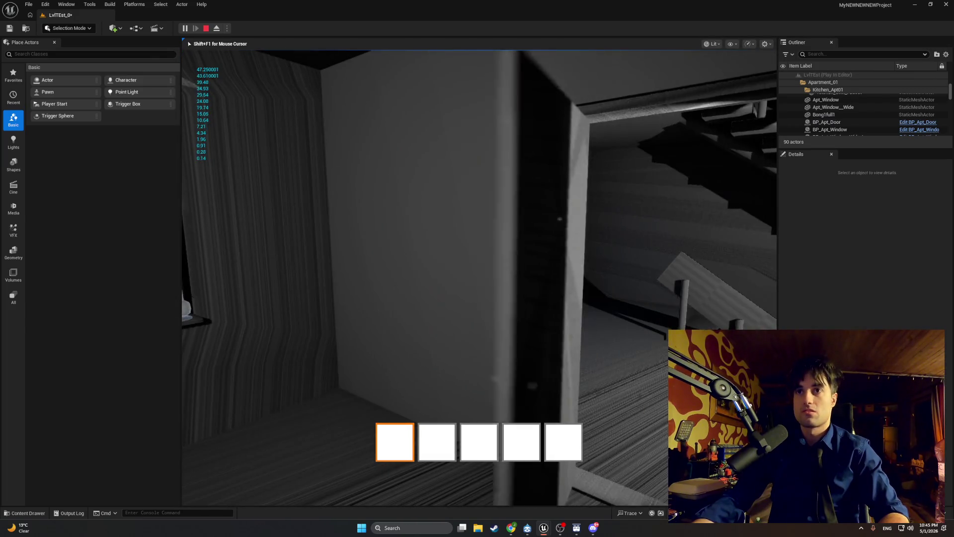
{"action": "key", "text": "e"}
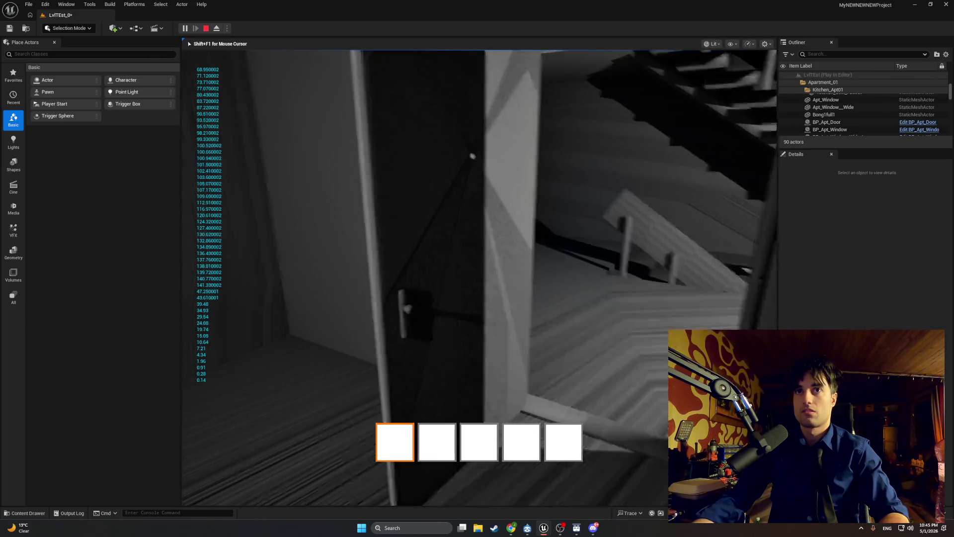
{"action": "key", "text": "e"}
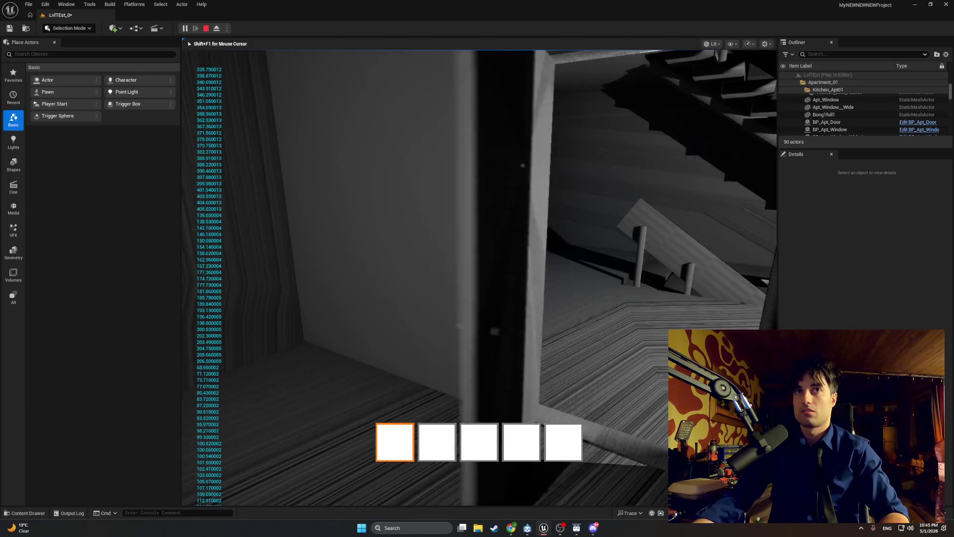
{"action": "key", "text": "e"}
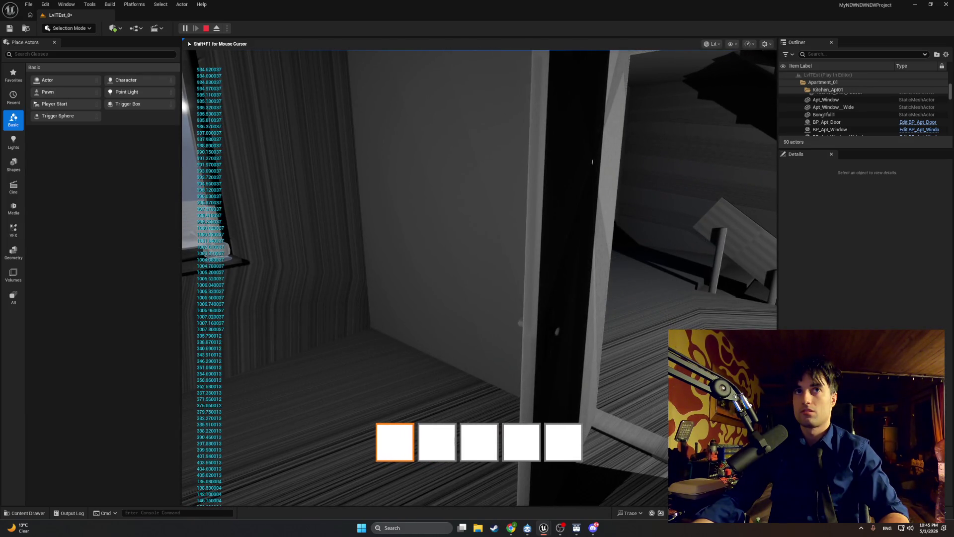
{"action": "key", "text": "e"}
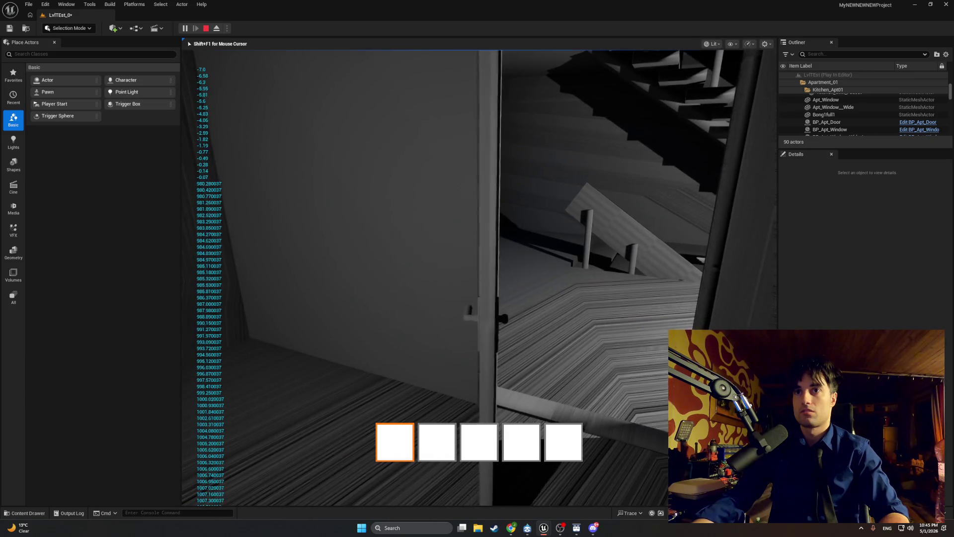
{"action": "key", "text": "e"}
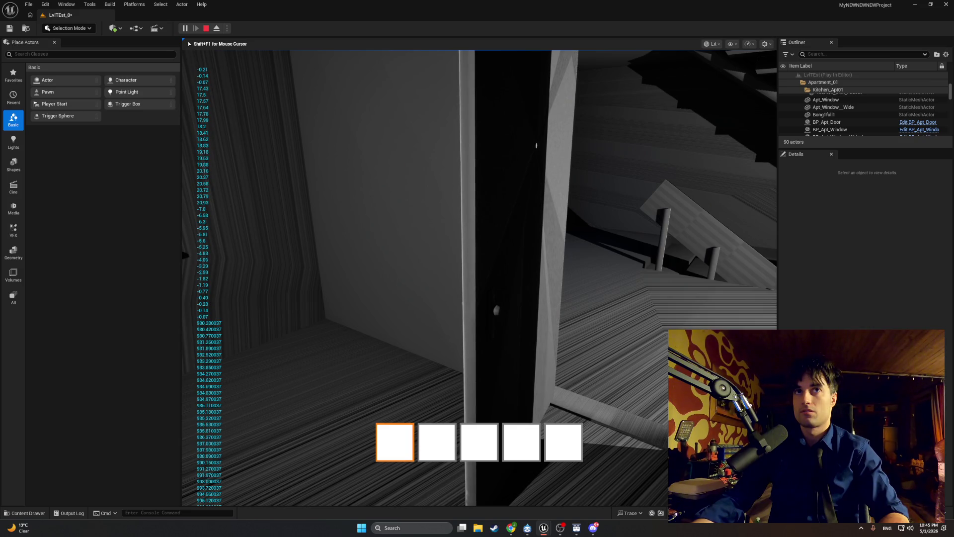
{"action": "key", "text": "e"}
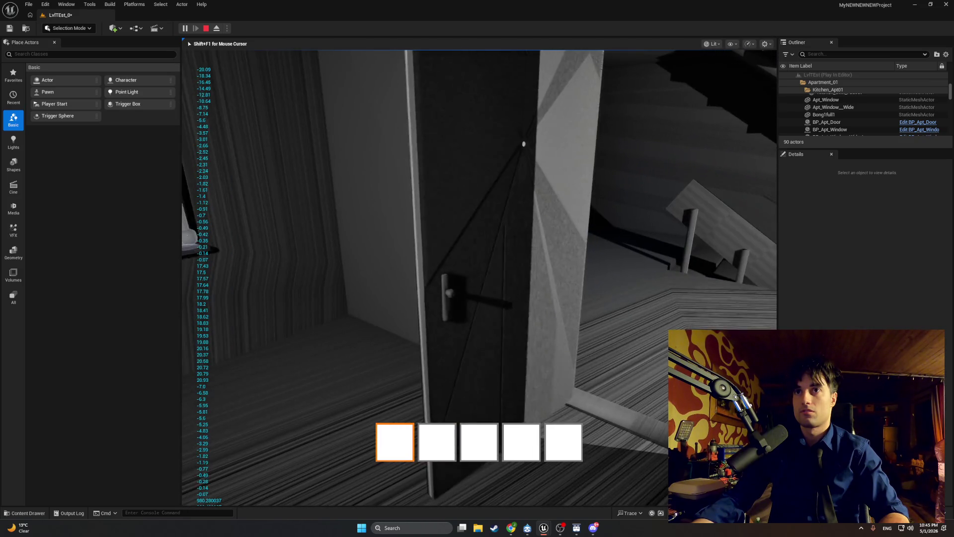
{"action": "key", "text": "e"}
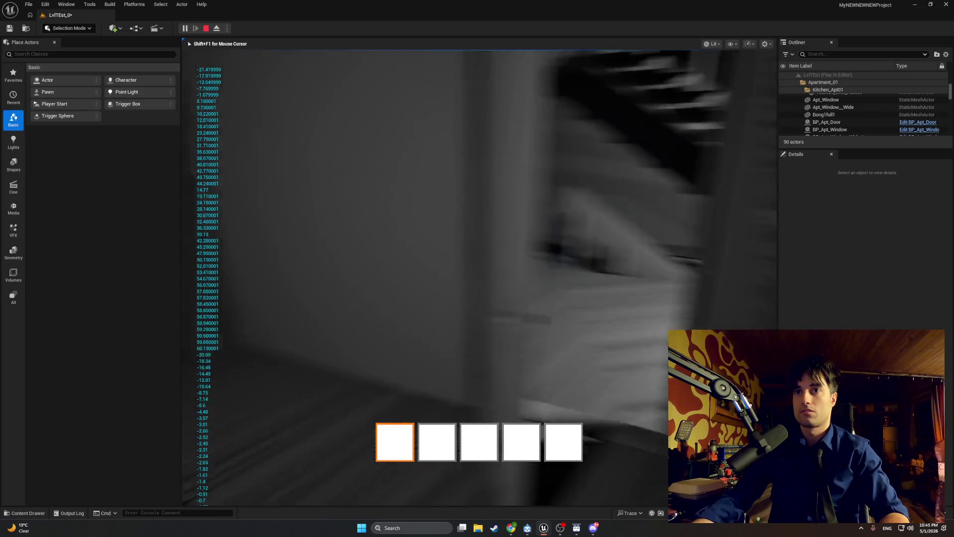
{"action": "key", "text": "e"}
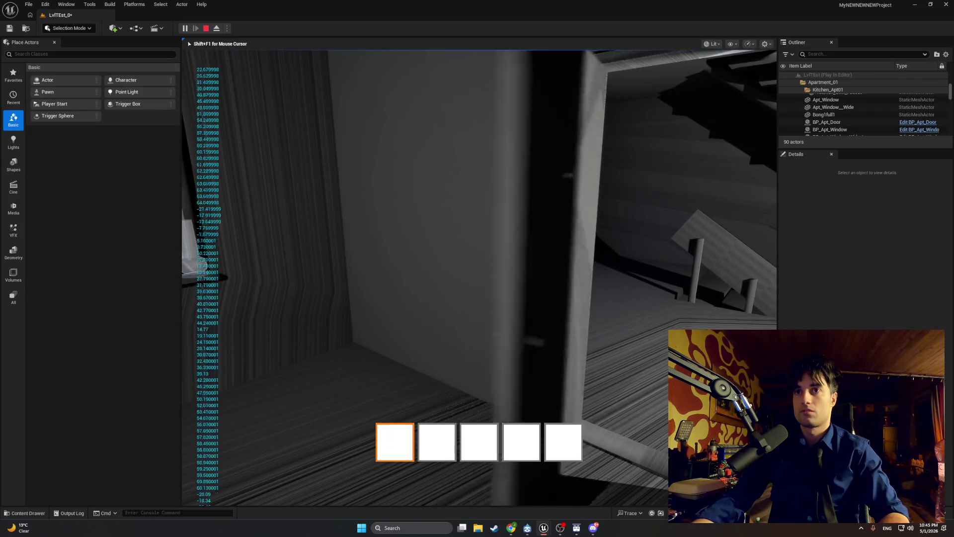
{"action": "key", "text": "e"}
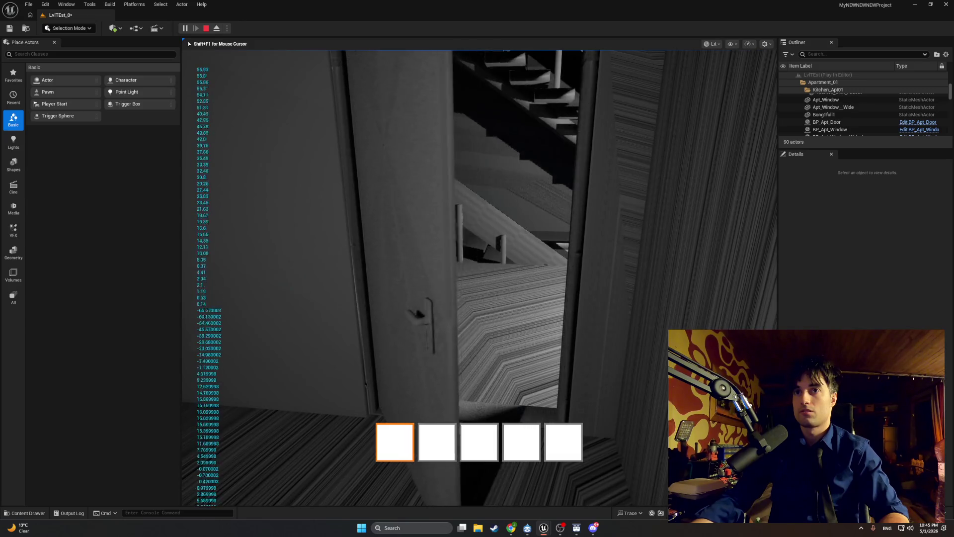
{"action": "key", "text": "e"}
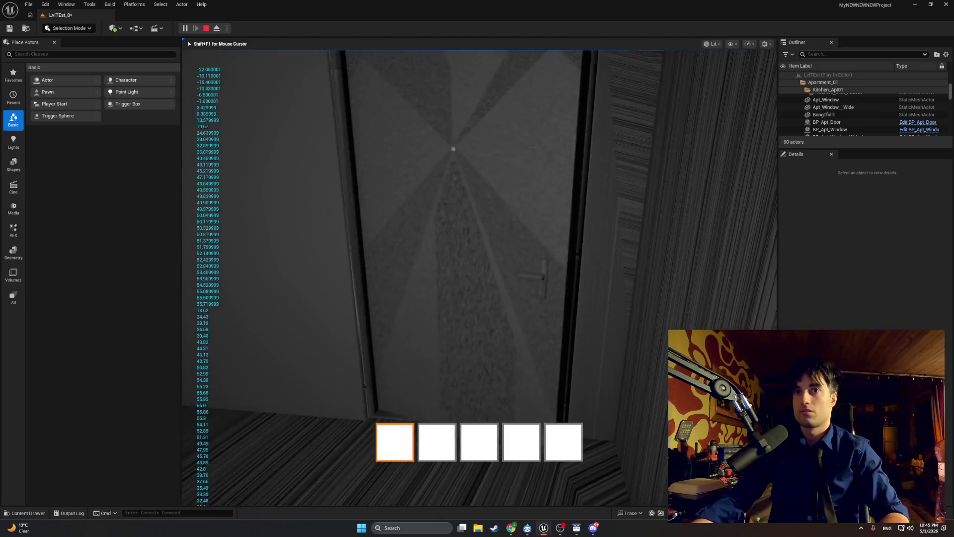
{"action": "key", "text": "e"}
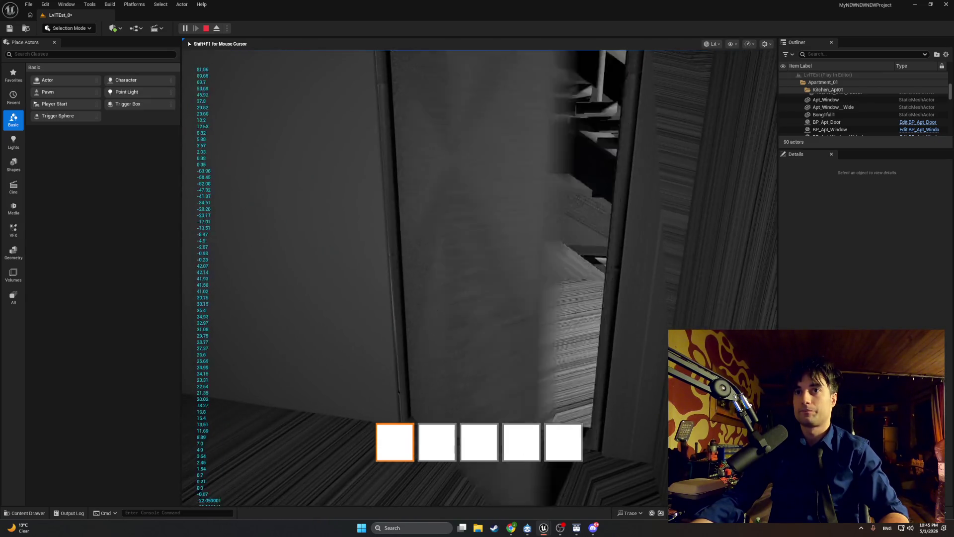
{"action": "key", "text": "e"}
{"action": "key", "text": "e"}
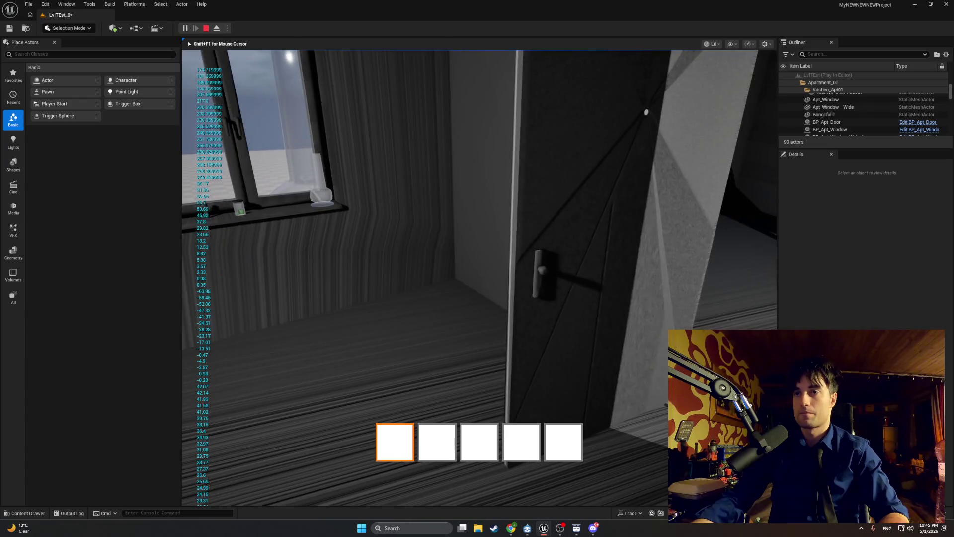
{"action": "key", "text": "Escape"}
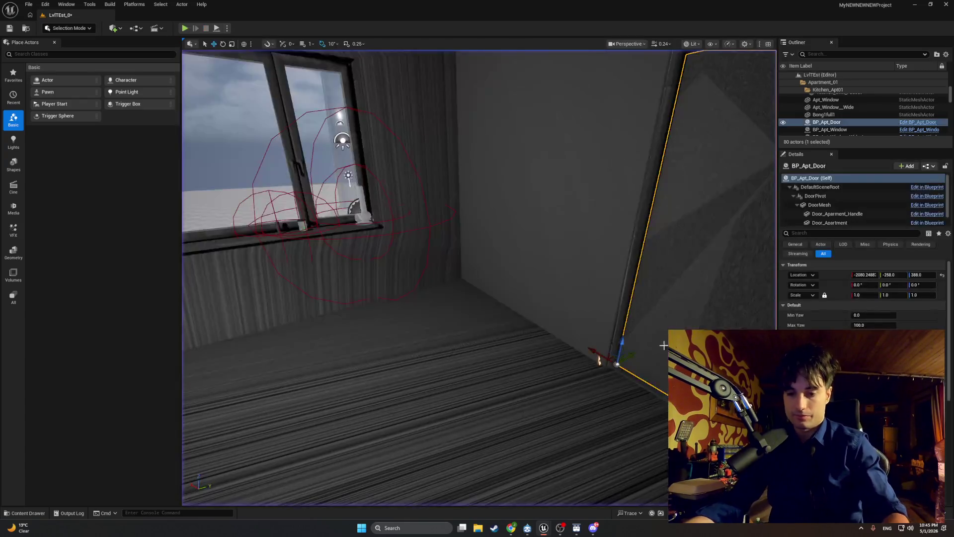
Step: Bring the blueprint editor forward and capture the StopDoorDrag graph with a Snipping Tool screenshot
{"action": "mouse_move", "coordinate": [544, 528]}
{"action": "left_click", "coordinate": [559, 499]}
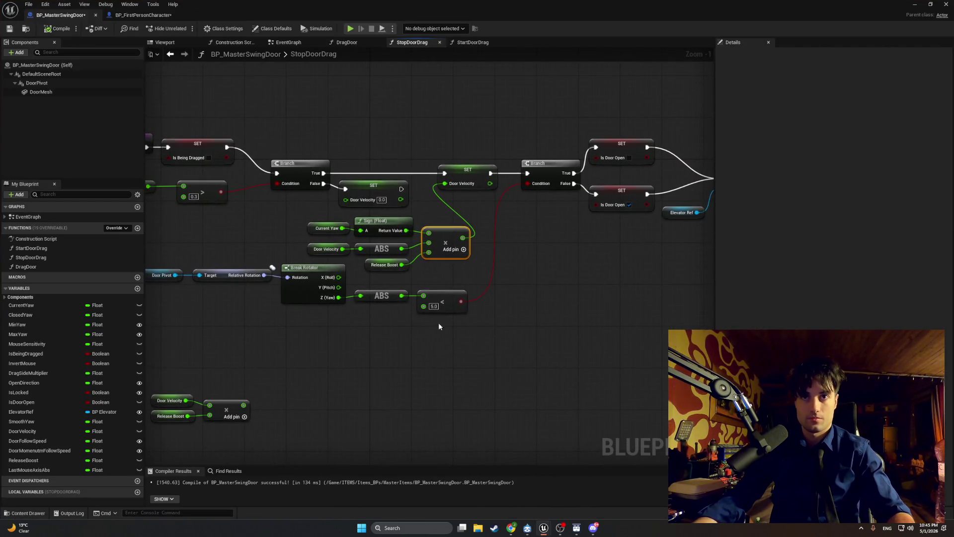
{"action": "key", "text": "super+shift+s"}
{"action": "mouse_move", "coordinate": [541, 337]}
{"action": "left_mouse_down"}
{"action": "mouse_move", "coordinate": [310, 107]}
{"action": "mouse_move", "coordinate": [194, 94]}
{"action": "left_mouse_up"}
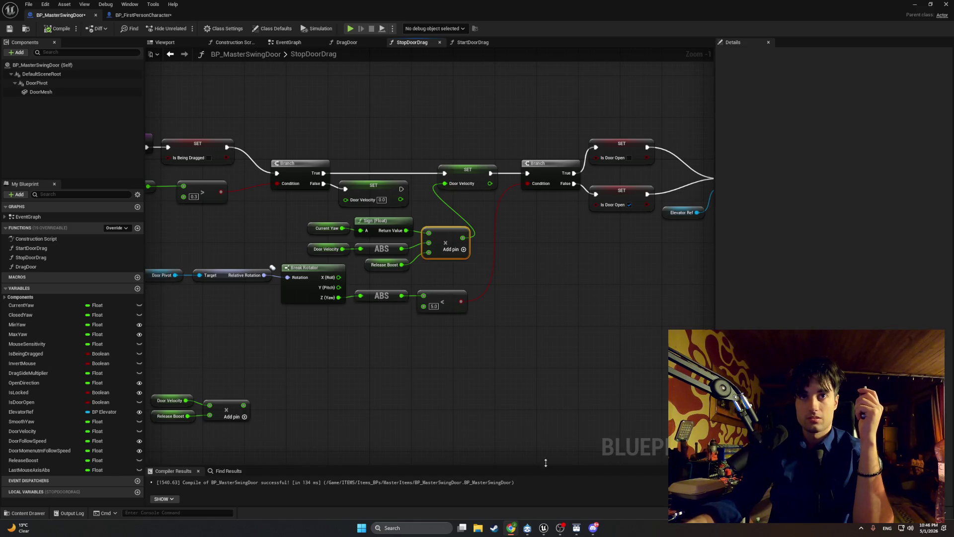
Step: Move the Sign/ABS velocity chain down to the bottom of the graph
{"action": "left_click_drag", "start_coordinate": [433, 215], "coordinate": [336, 258]}
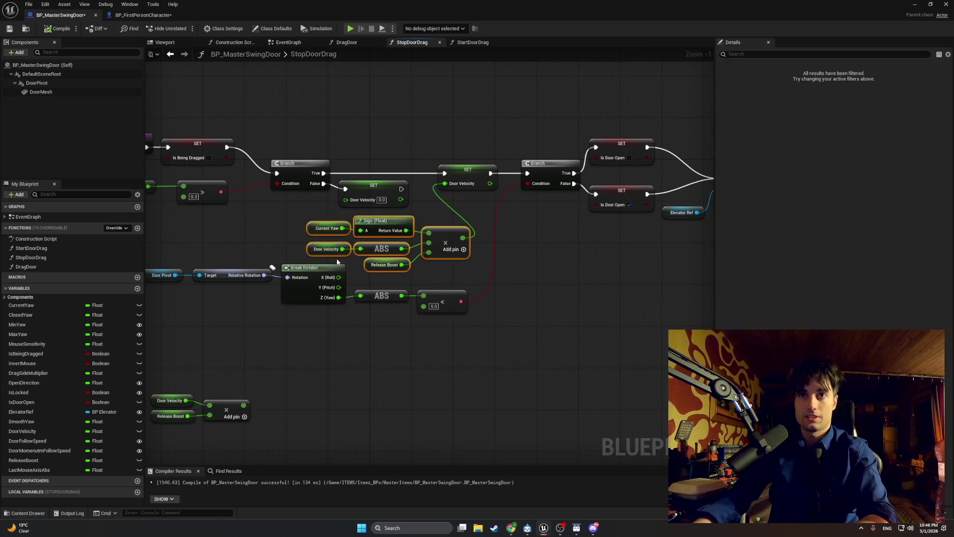
{"action": "key", "text": "Delete"}
{"action": "left_click_drag", "start_coordinate": [302, 399], "coordinate": [164, 437]}
{"action": "mouse_move", "coordinate": [186, 400]}
{"action": "left_mouse_down"}
{"action": "mouse_move", "coordinate": [273, 335]}
{"action": "mouse_move", "coordinate": [219, 418]}
{"action": "mouse_move", "coordinate": [231, 377]}
{"action": "left_mouse_up"}
{"action": "key", "text": "Escape"}
{"action": "key", "text": "ctrl+z"}
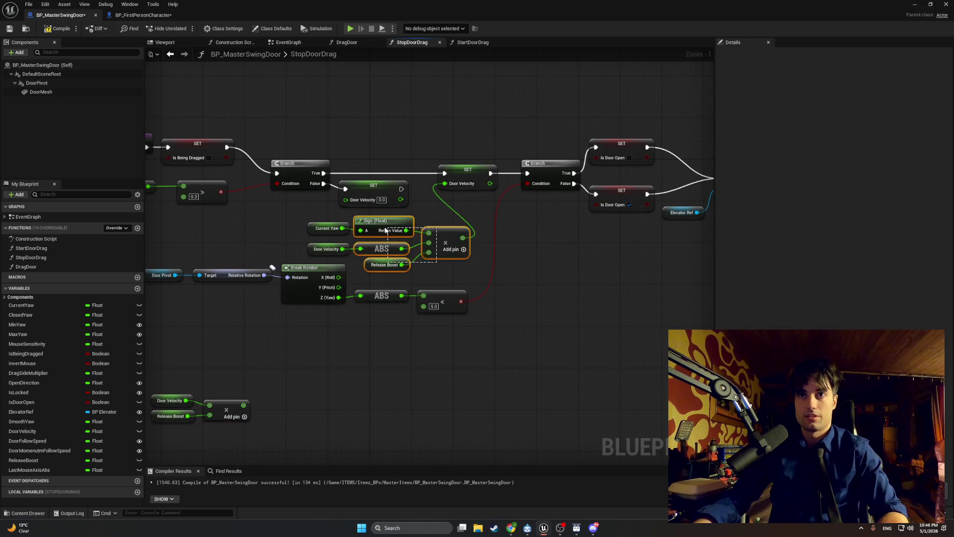
{"action": "left_click_drag", "start_coordinate": [366, 250], "coordinate": [345, 443]}
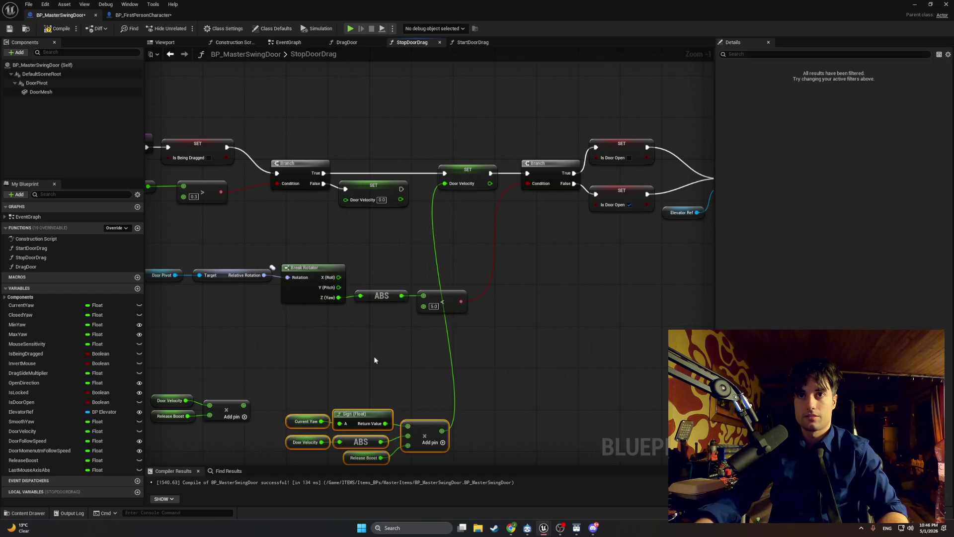
{"action": "left_click", "coordinate": [376, 303]}
Step: Disconnect it from SET Door Velocity, wire in the Door Velocity × Release Boost multiply, and compile
{"action": "left_click", "coordinate": [433, 229], "text": "alt"}
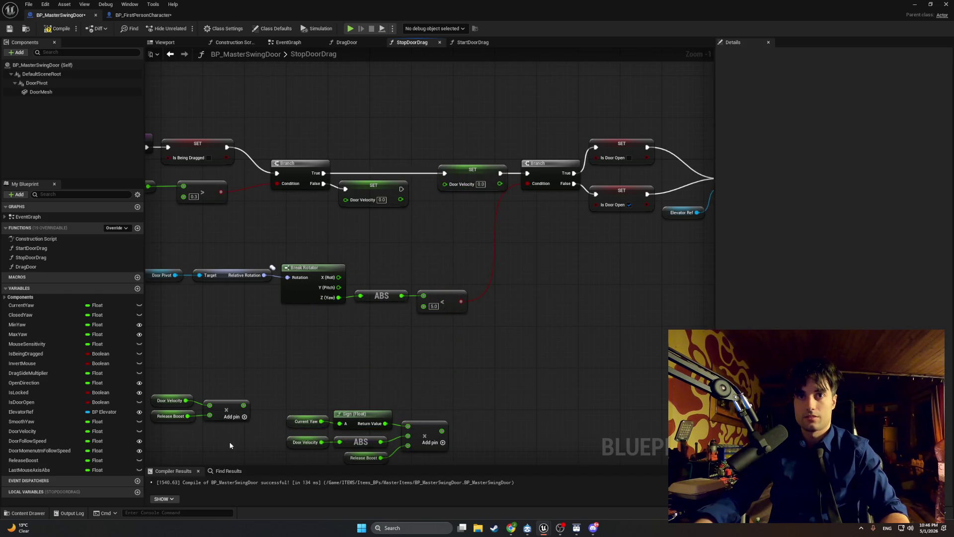
{"action": "left_click_drag", "start_coordinate": [223, 379], "coordinate": [164, 422]}
{"action": "mouse_move", "coordinate": [215, 406]}
{"action": "left_mouse_down"}
{"action": "mouse_move", "coordinate": [282, 325]}
{"action": "mouse_move", "coordinate": [405, 234]}
{"action": "mouse_move", "coordinate": [444, 184]}
{"action": "left_mouse_up"}
{"action": "left_click", "coordinate": [58, 28]}
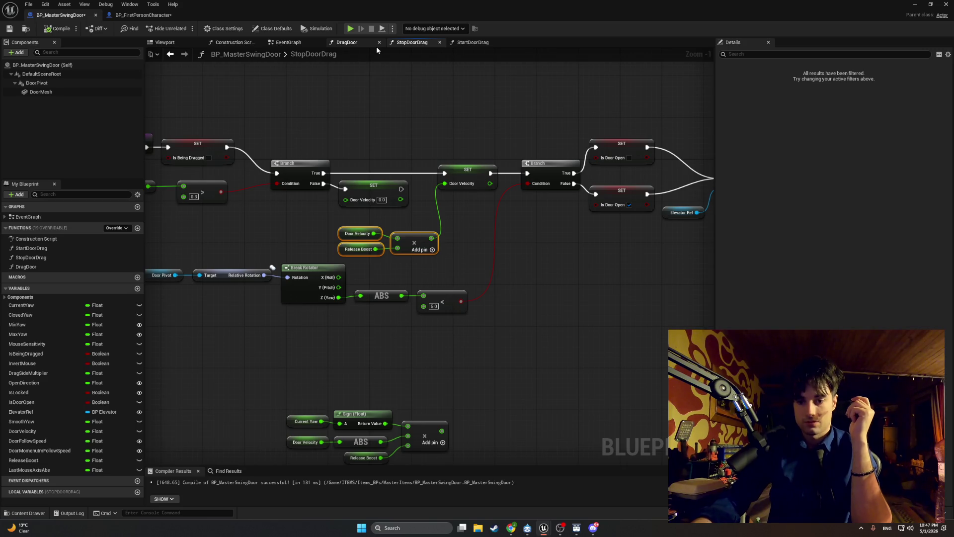
Step: Inspect the Clamp, Min Yaw and Max Yaw nodes in the DragDoor graph
{"action": "left_click", "coordinate": [341, 44]}
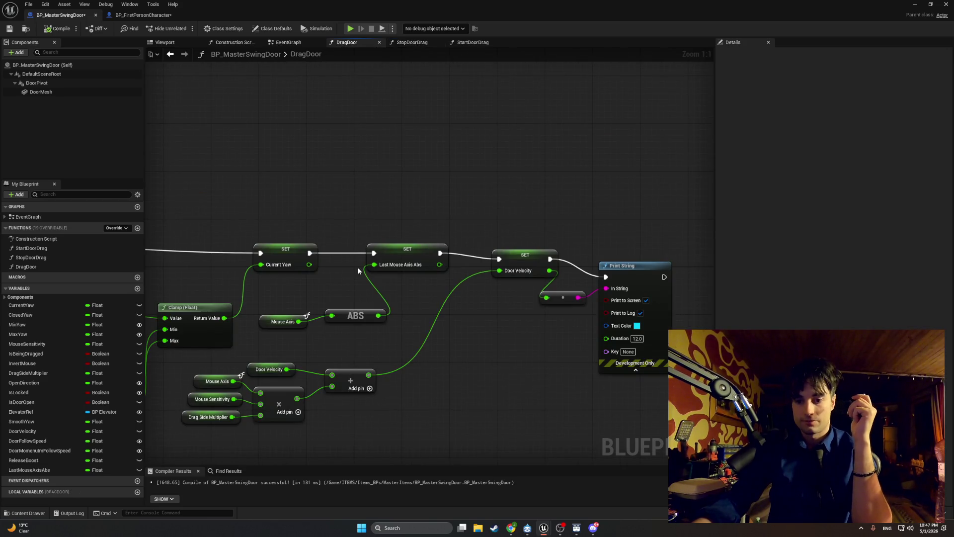
{"action": "mouse_move", "coordinate": [354, 314]}
{"action": "left_mouse_down"}
{"action": "mouse_move", "coordinate": [403, 252]}
{"action": "mouse_move", "coordinate": [499, 246]}
{"action": "left_mouse_up"}
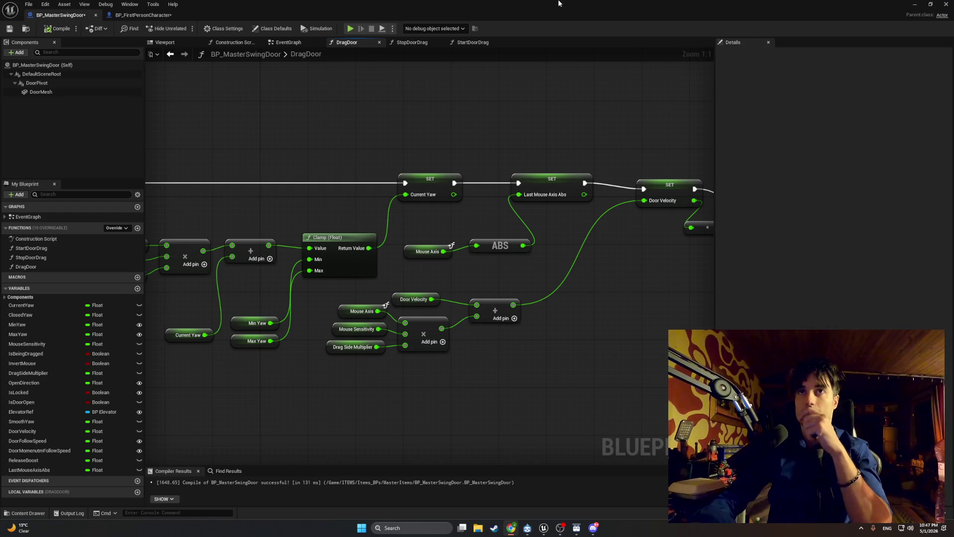
{"action": "left_click", "coordinate": [914, 4]}
Step: Retest the reverted door in play, swinging it open and shut several times with E, then stop
{"action": "left_click", "coordinate": [184, 28]}
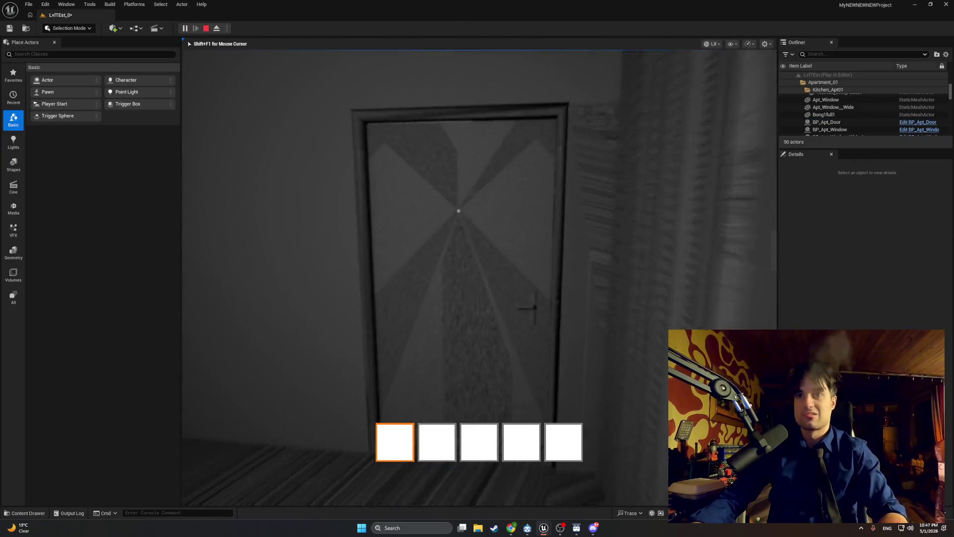
{"action": "key", "text": "e"}
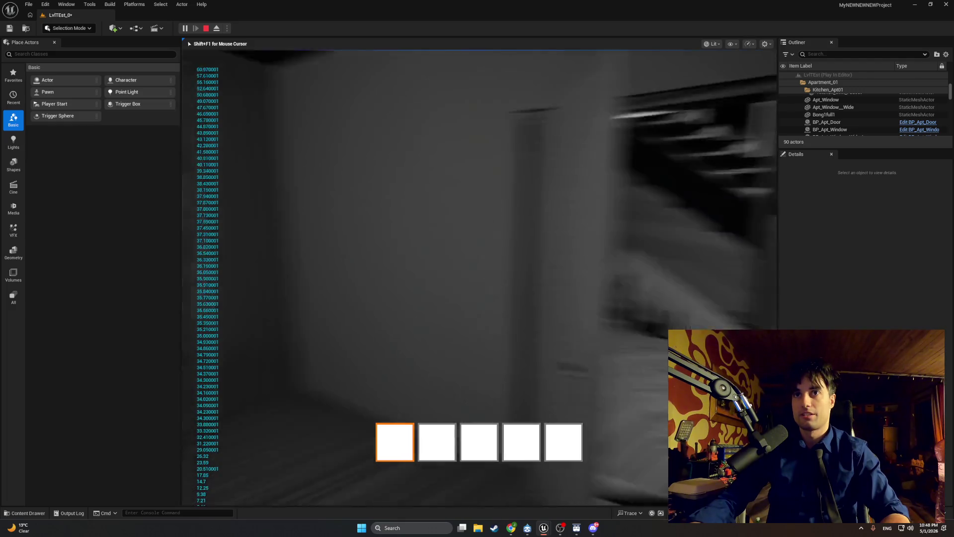
{"action": "key", "text": "e"}
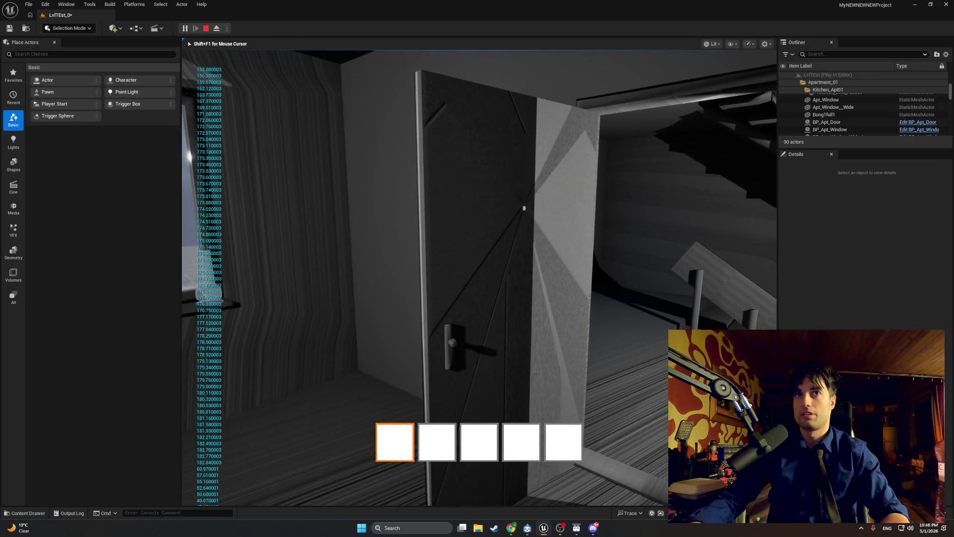
{"action": "key", "text": "e"}
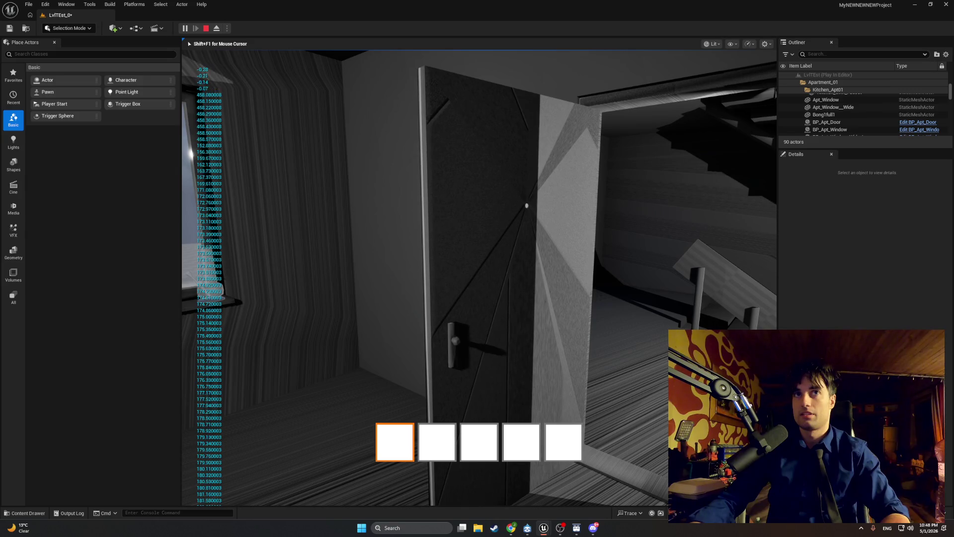
{"action": "key", "text": "e"}
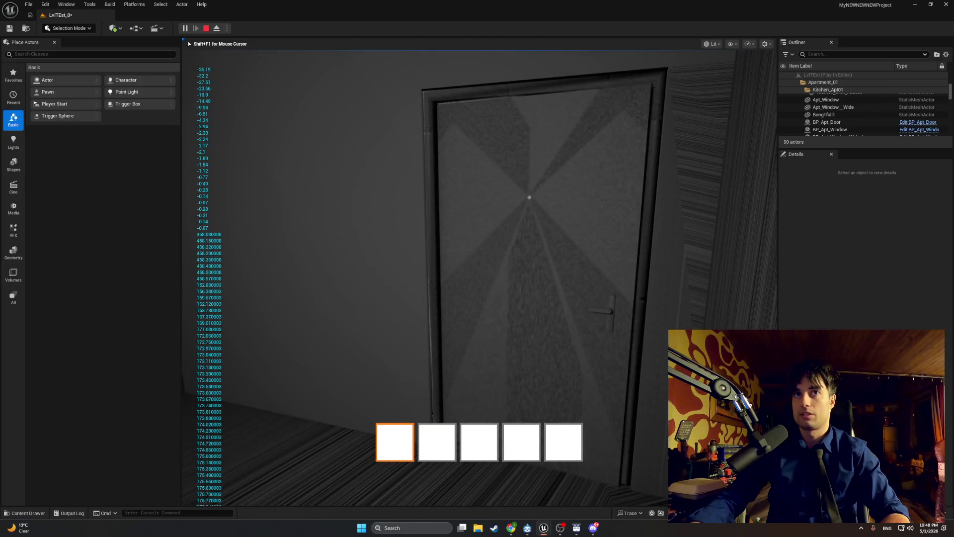
{"action": "key", "text": "e"}
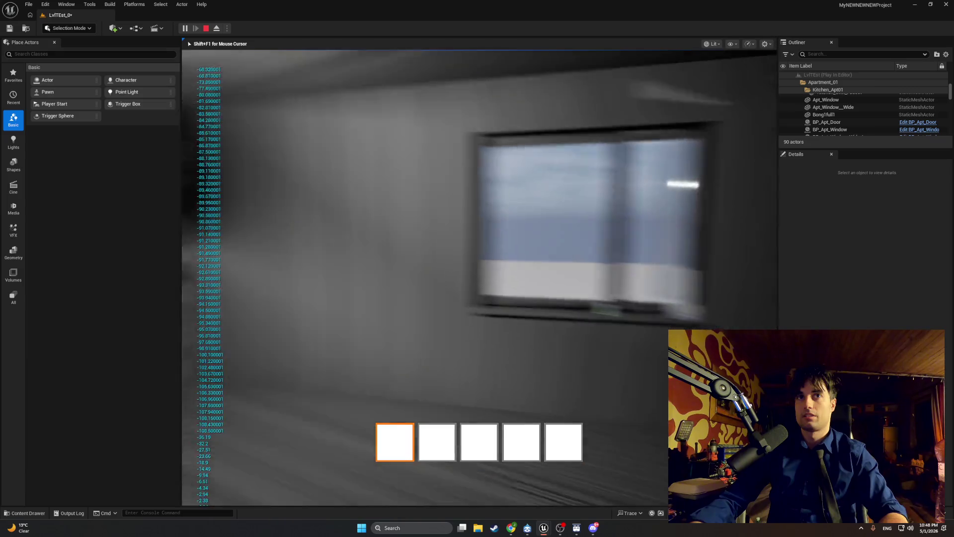
{"action": "key", "text": "e"}
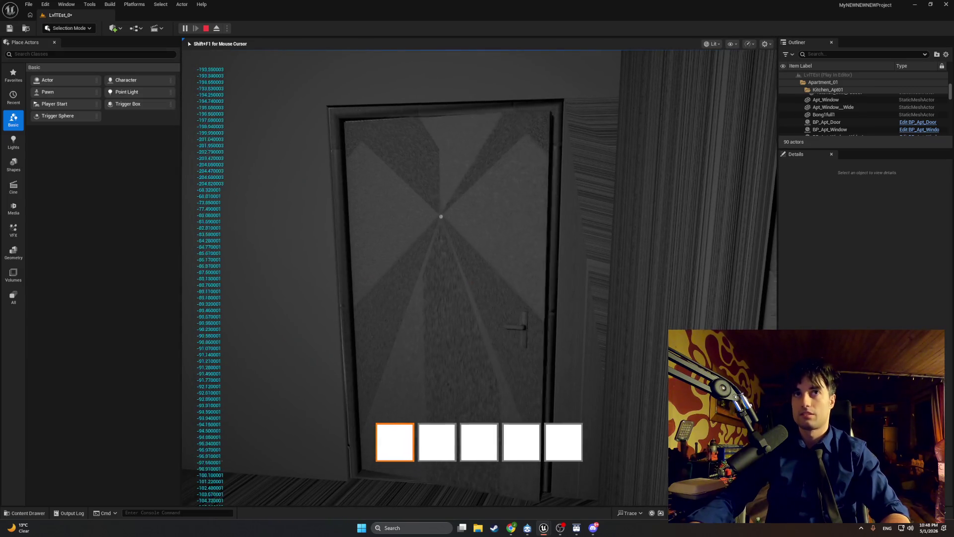
{"action": "key", "text": "e"}
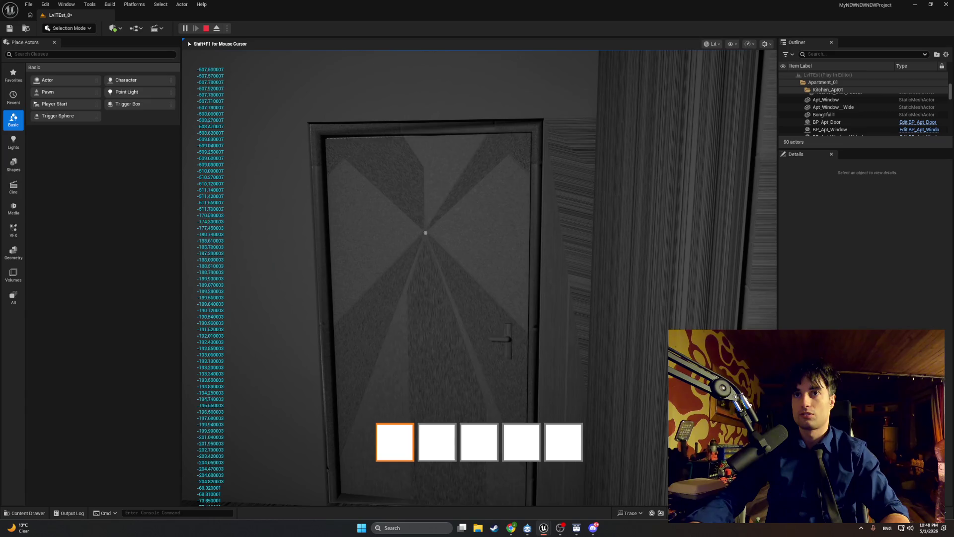
{"action": "key", "text": "e"}
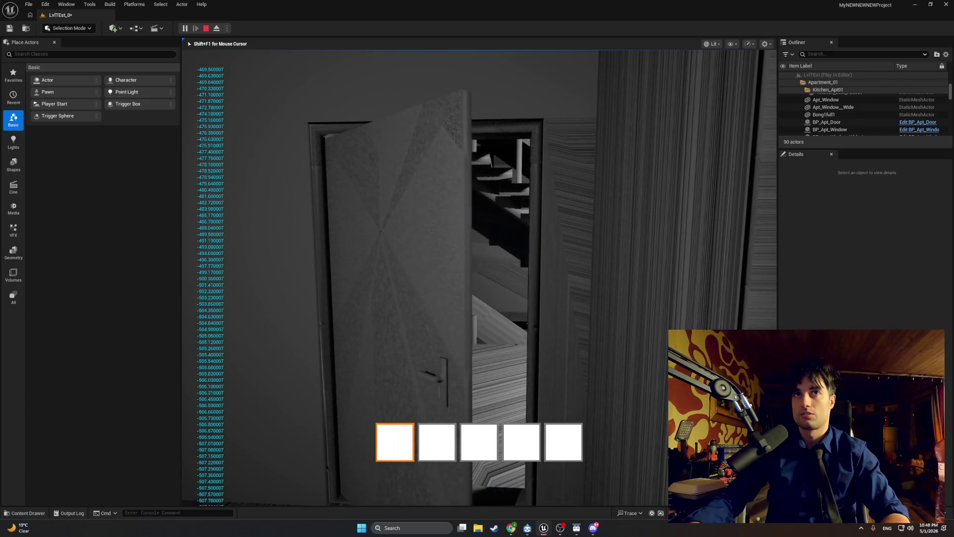
{"action": "key", "text": "w"}
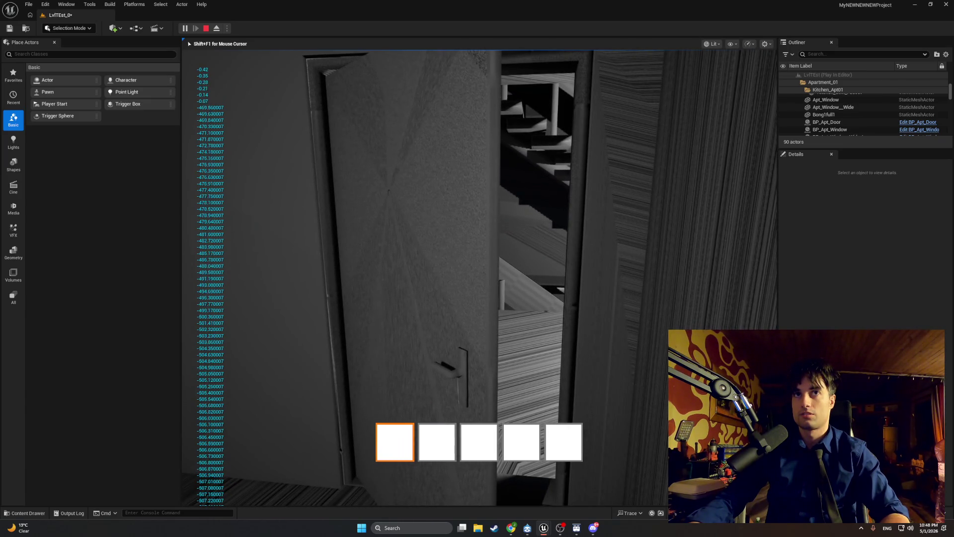
{"action": "key", "text": "e"}
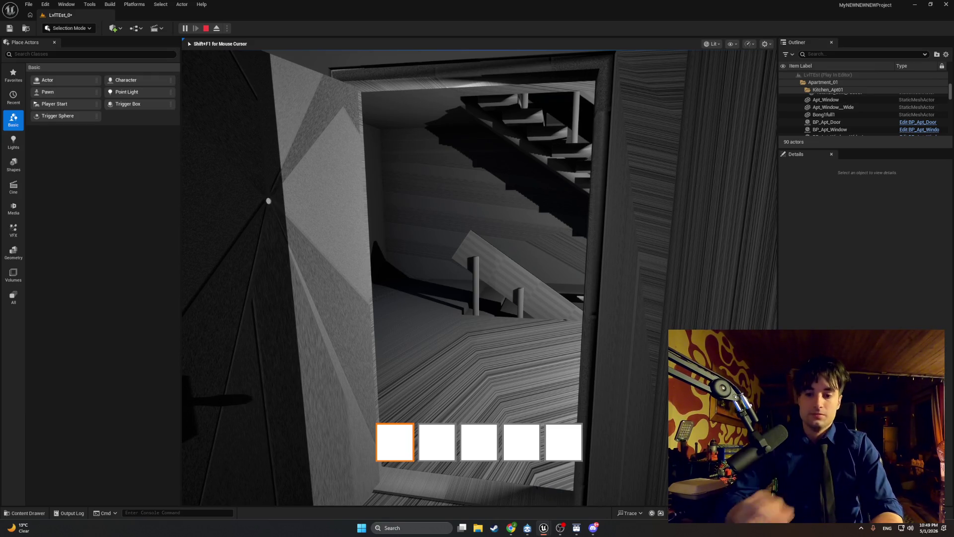
{"action": "key", "text": "Escape"}
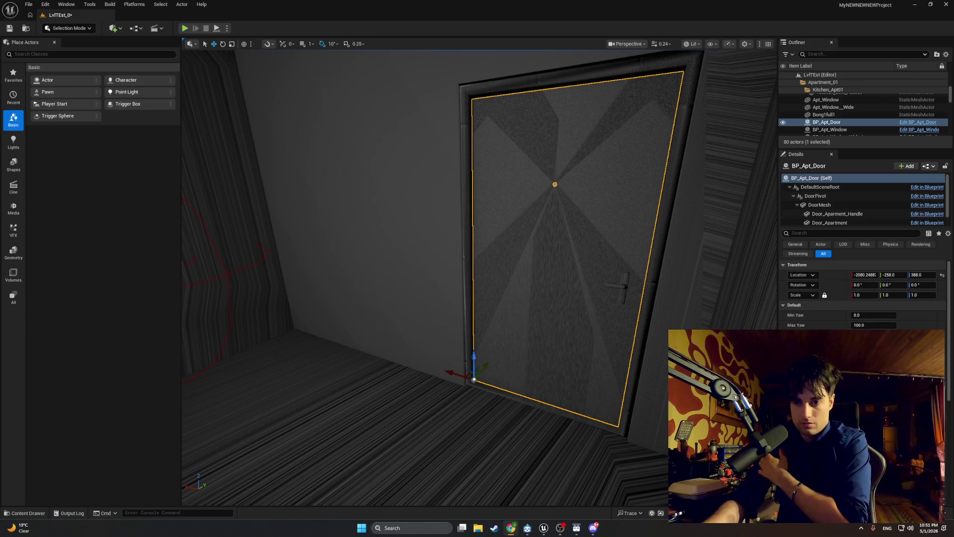
{"action": "mouse_move", "coordinate": [548, 530]}
{"action": "left_click", "coordinate": [571, 500]}
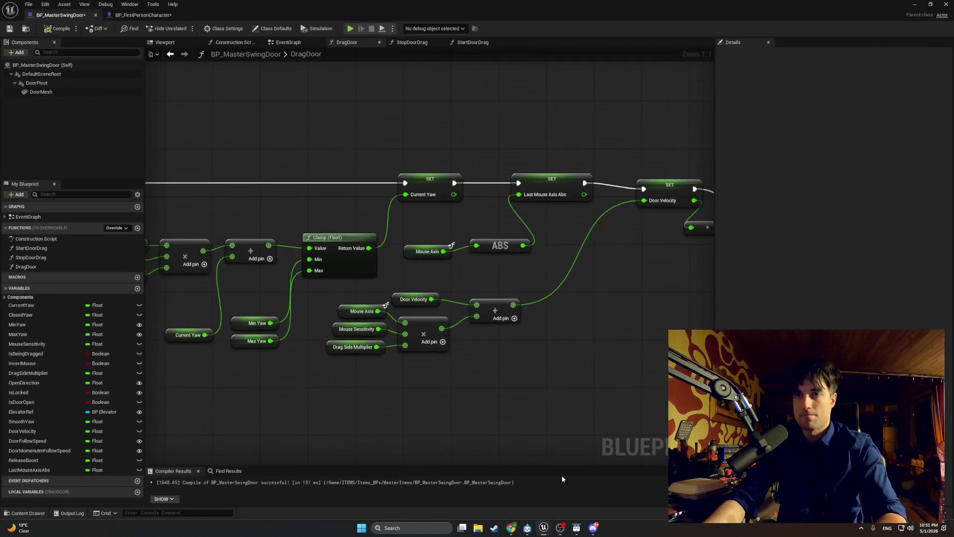
{"action": "left_click_drag", "start_coordinate": [437, 350], "coordinate": [379, 347]}
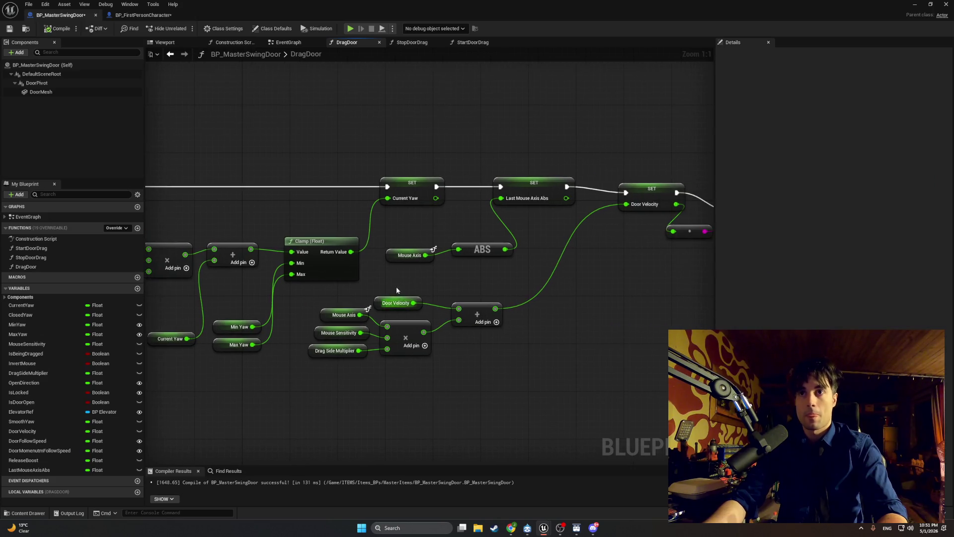
{"action": "left_click", "coordinate": [307, 47]}
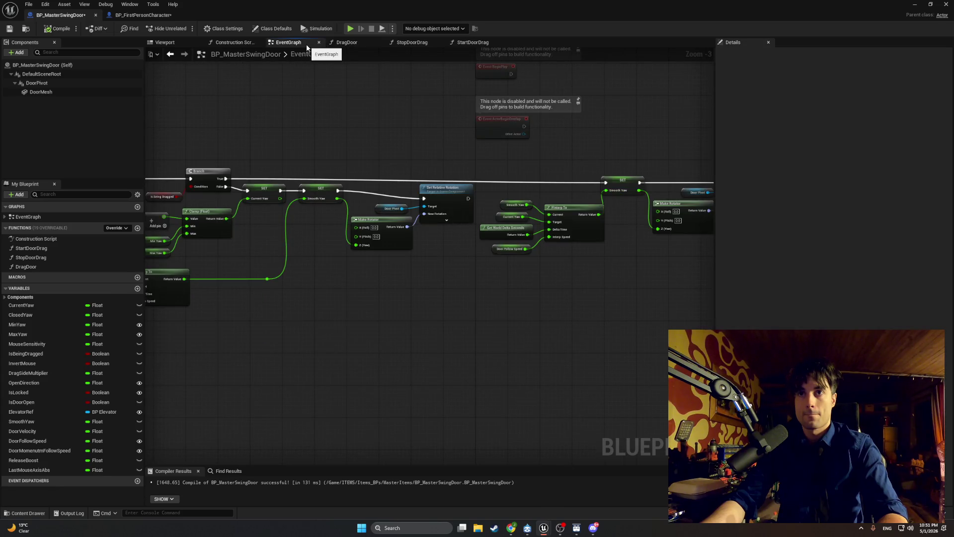
{"action": "left_click", "coordinate": [412, 42]}
{"action": "scroll", "coordinate": [411, 231], "scroll_direction": "up", "scroll_amount": 1}
{"action": "scroll", "coordinate": [411, 231], "scroll_direction": "down", "scroll_amount": 1}
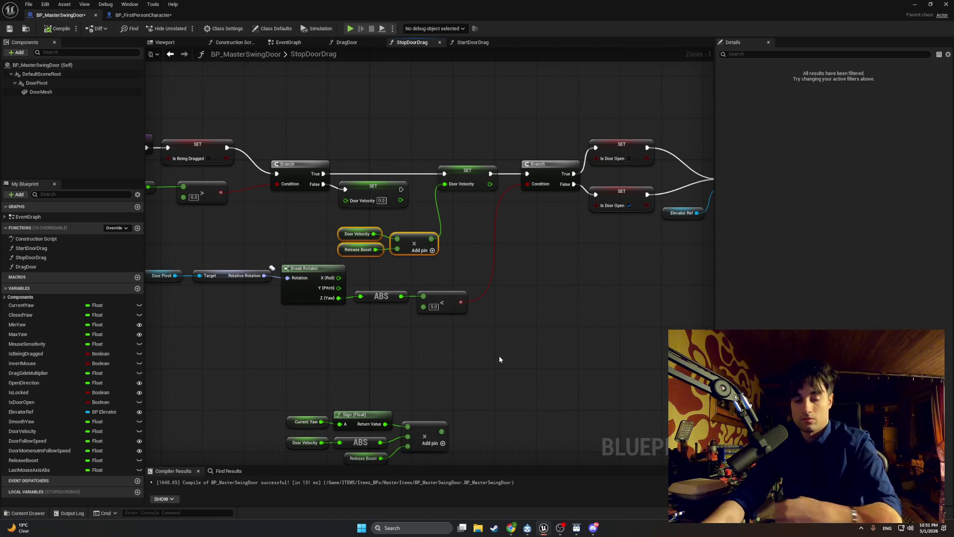
{"action": "key", "text": "super+shift+s"}
{"action": "mouse_move", "coordinate": [562, 304]}
{"action": "left_mouse_down"}
{"action": "mouse_move", "coordinate": [550, 278]}
{"action": "mouse_move", "coordinate": [276, 141]}
{"action": "left_mouse_up"}
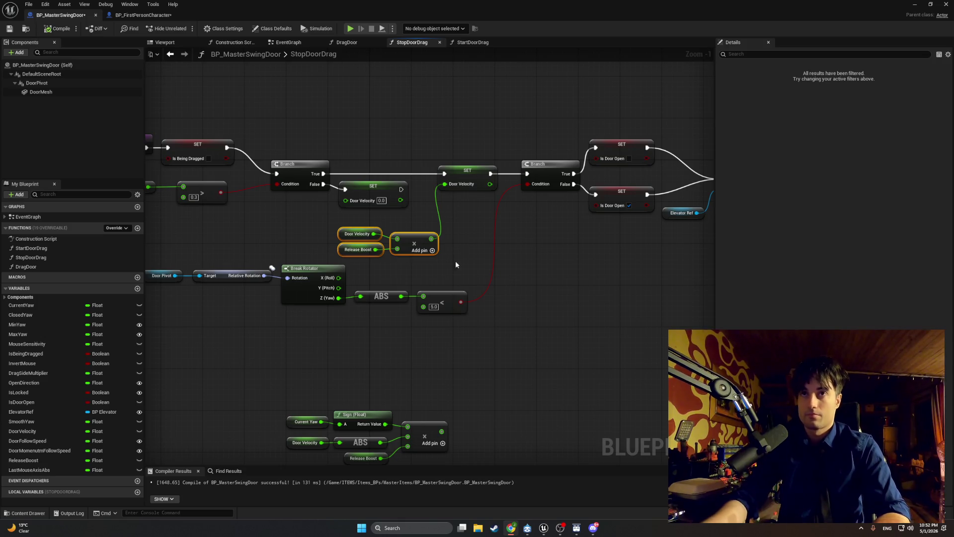
{"action": "left_click", "coordinate": [347, 44]}
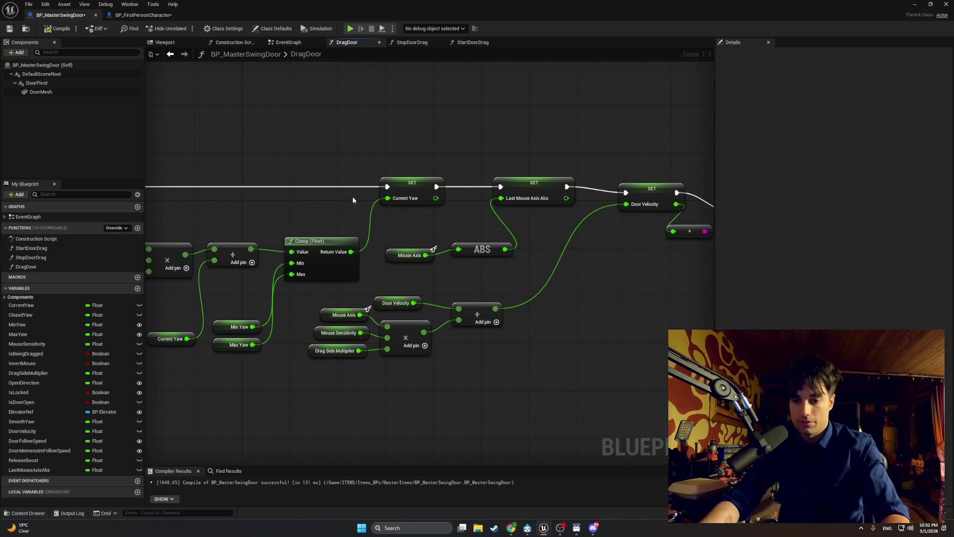
{"action": "left_click_drag", "start_coordinate": [473, 217], "coordinate": [399, 217]}
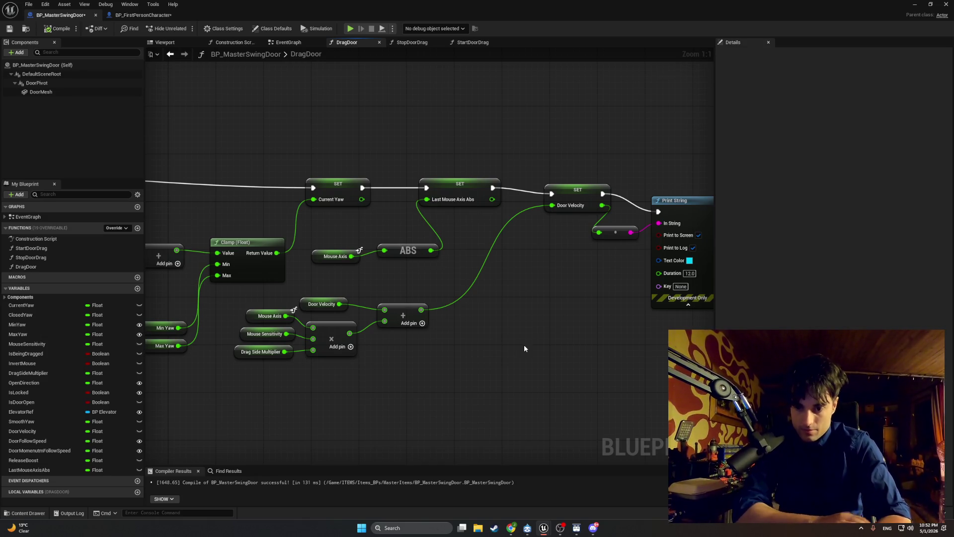
Step: Create a Float variable named PreviousYaw, then drag CurrentYaw into the DragDoor graph
{"action": "left_click", "coordinate": [137, 289]}
{"action": "type", "text": "PreviousYa"}
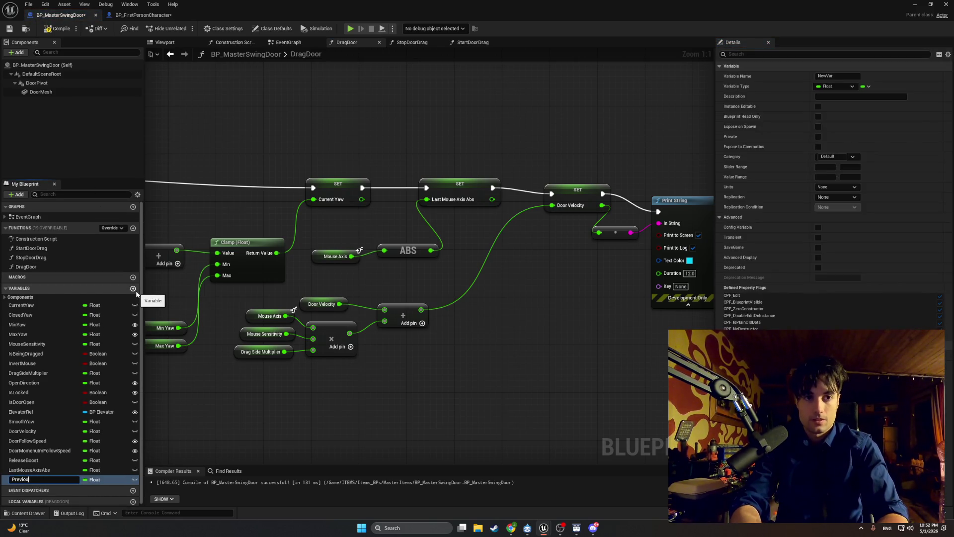
{"action": "type", "text": "w"}
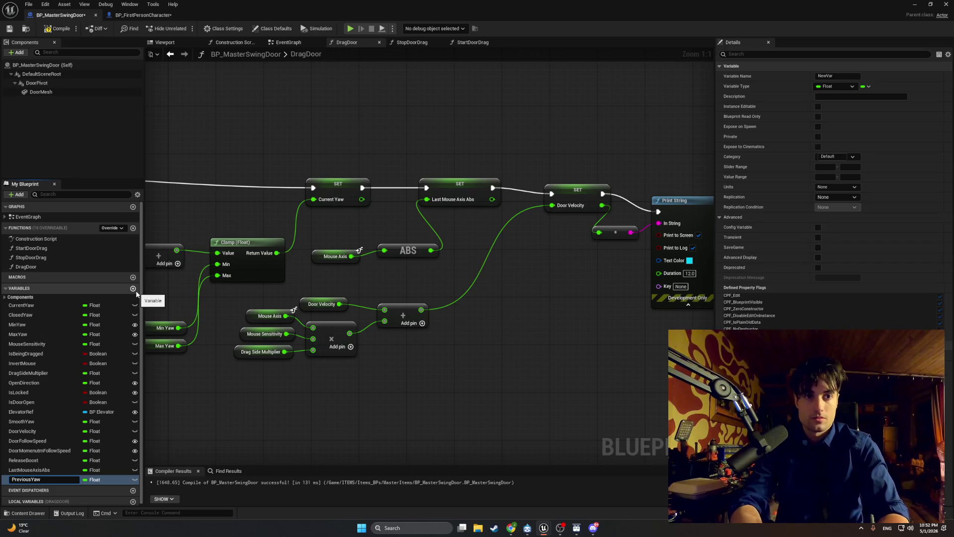
{"action": "key", "text": "Return"}
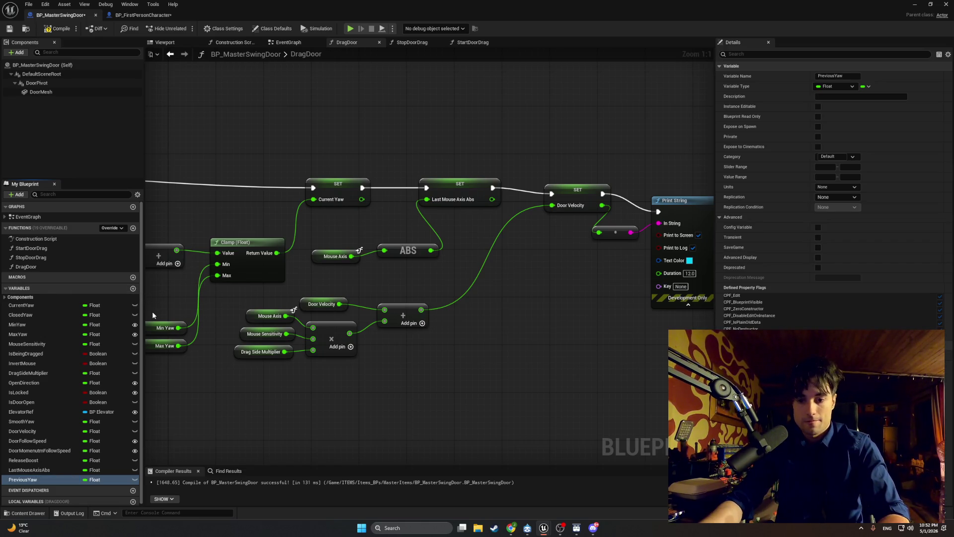
{"action": "left_click_drag", "start_coordinate": [389, 432], "coordinate": [385, 413]}
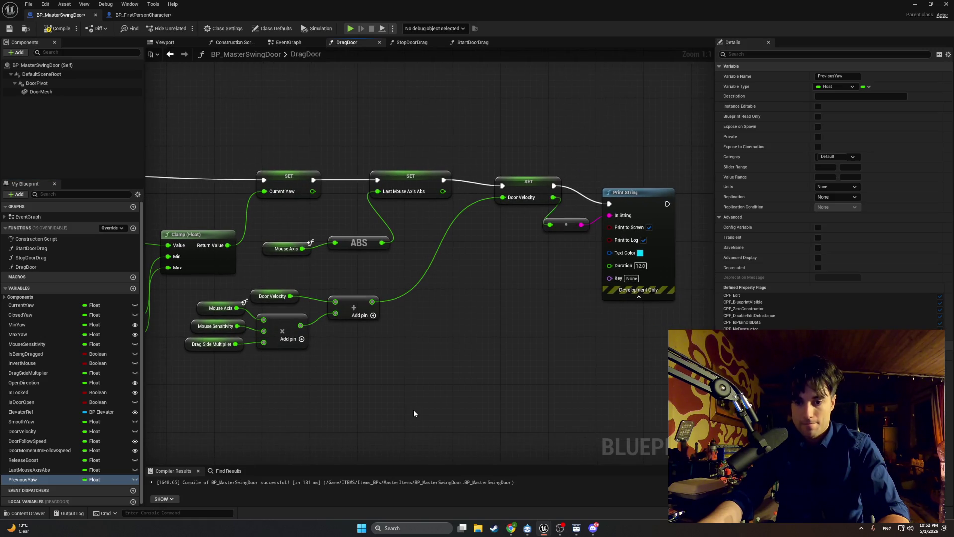
{"action": "mouse_move", "coordinate": [42, 308]}
{"action": "left_mouse_down"}
{"action": "mouse_move", "coordinate": [283, 341]}
{"action": "mouse_move", "coordinate": [387, 382]}
{"action": "left_mouse_up"}
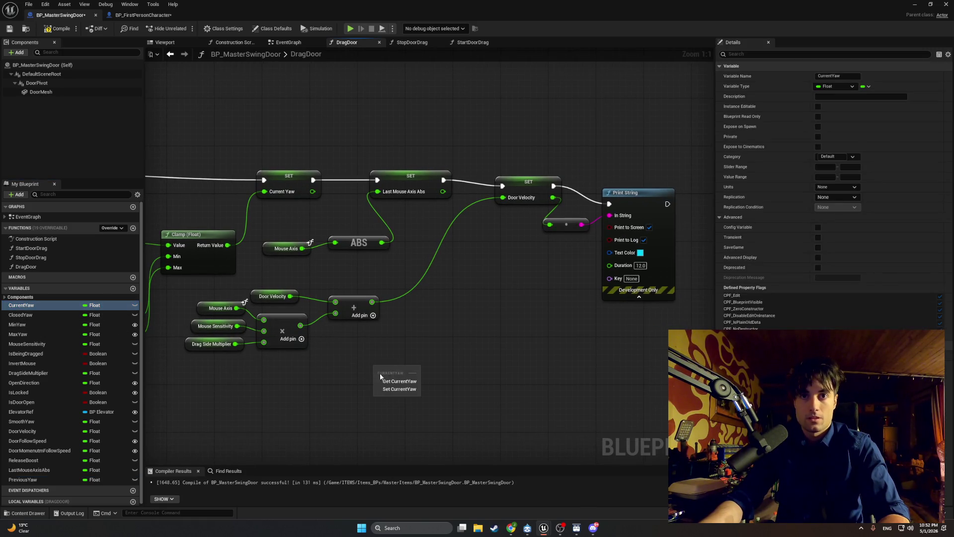
Step: Place Current Yaw and Previous Yaw getter nodes below the multiply nodes in DragDoor
{"action": "left_click", "coordinate": [387, 381]}
{"action": "mouse_move", "coordinate": [22, 479]}
{"action": "left_mouse_down"}
{"action": "mouse_move", "coordinate": [169, 442]}
{"action": "mouse_move", "coordinate": [408, 416]}
{"action": "mouse_move", "coordinate": [362, 392]}
{"action": "left_mouse_up"}
{"action": "left_click", "coordinate": [408, 416]}
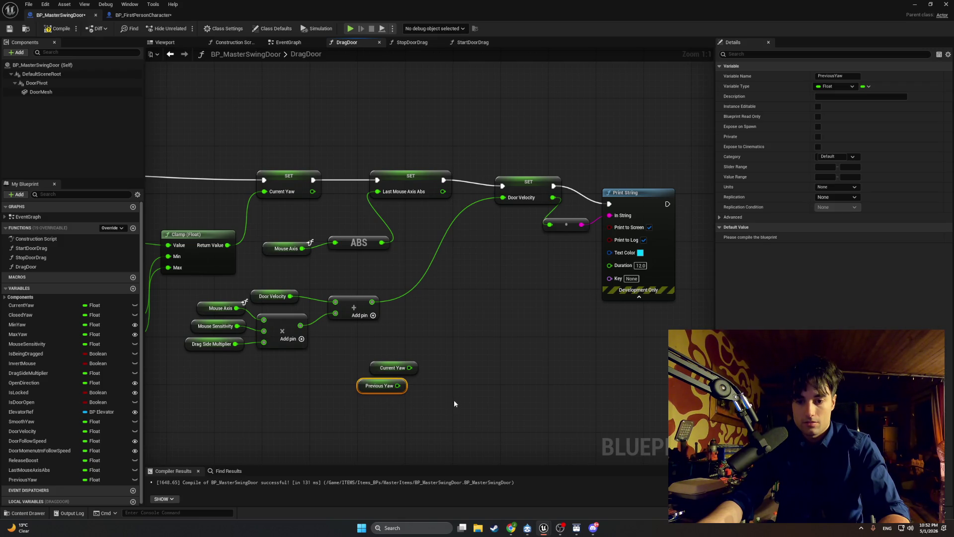
{"action": "left_click_drag", "start_coordinate": [455, 400], "coordinate": [403, 395]}
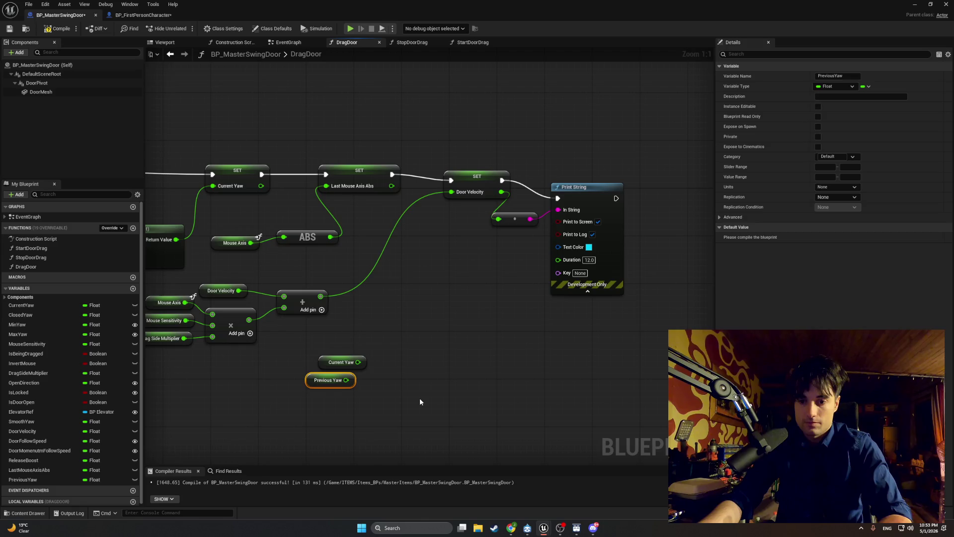
Step: Add a Subtract node and wire Current Yaw and Previous Yaw into its inputs
{"action": "right_click", "coordinate": [410, 372]}
{"action": "type", "text": "subs"}
{"action": "key", "text": "BackSpace"}
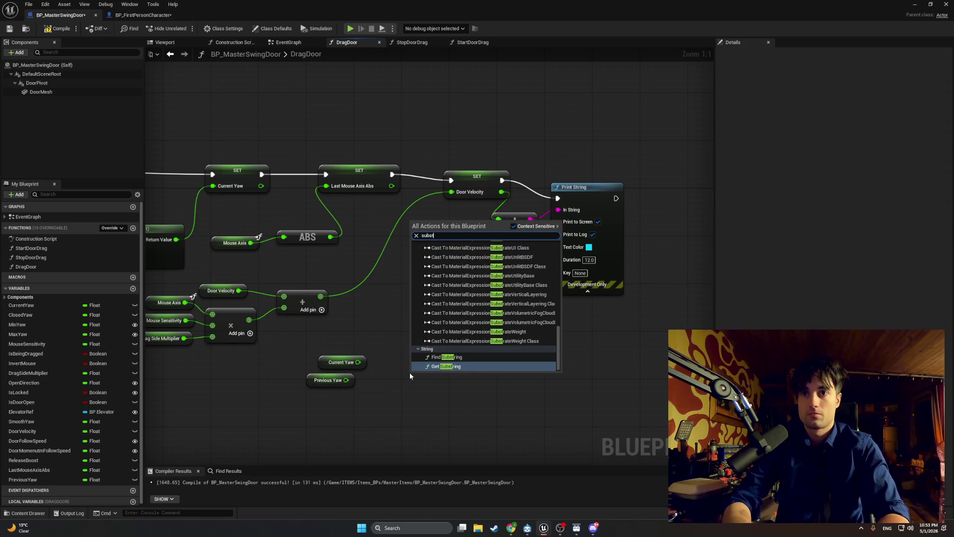
{"action": "type", "text": "tr"}
{"action": "key", "text": "Return"}
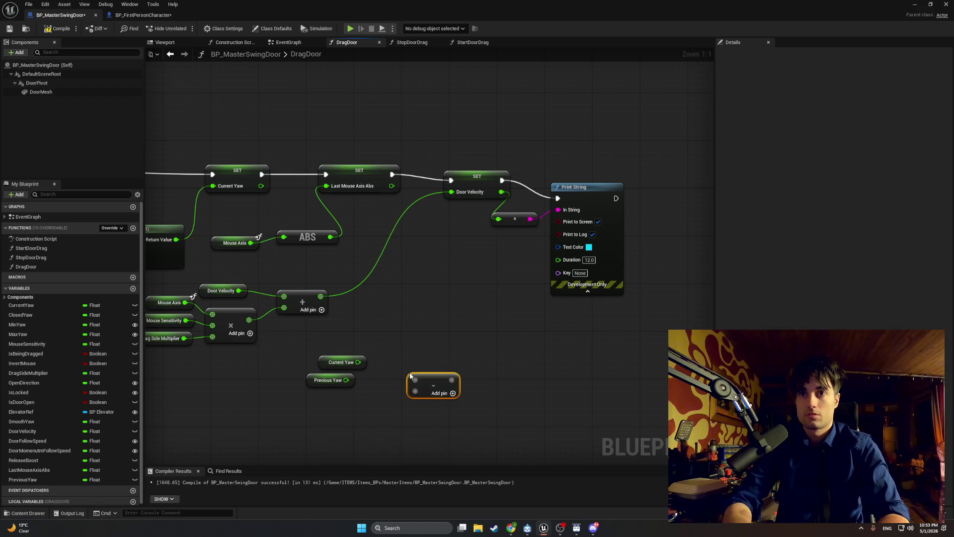
{"action": "left_click", "coordinate": [348, 361]}
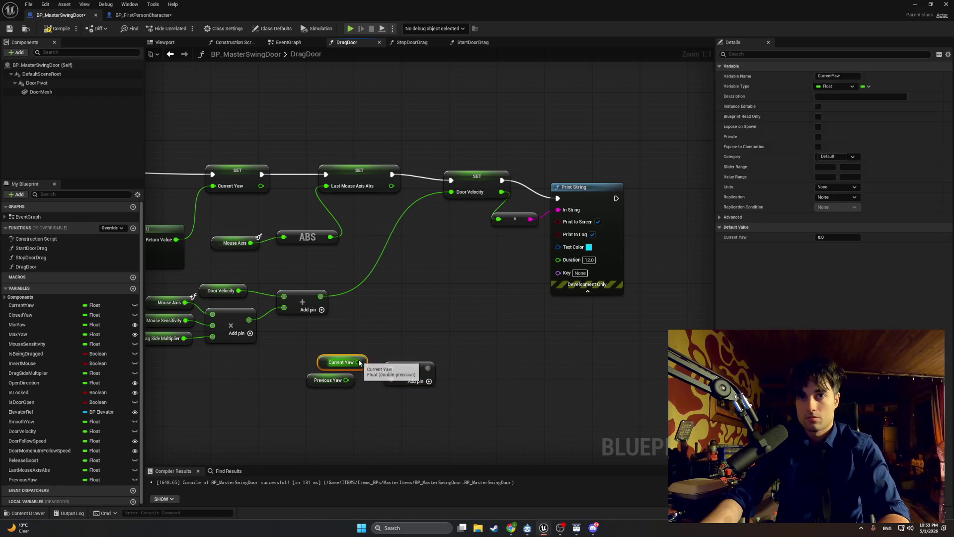
{"action": "mouse_move", "coordinate": [358, 362]}
{"action": "left_mouse_down"}
{"action": "mouse_move", "coordinate": [391, 368]}
{"action": "mouse_move", "coordinate": [326, 382]}
{"action": "left_mouse_up"}
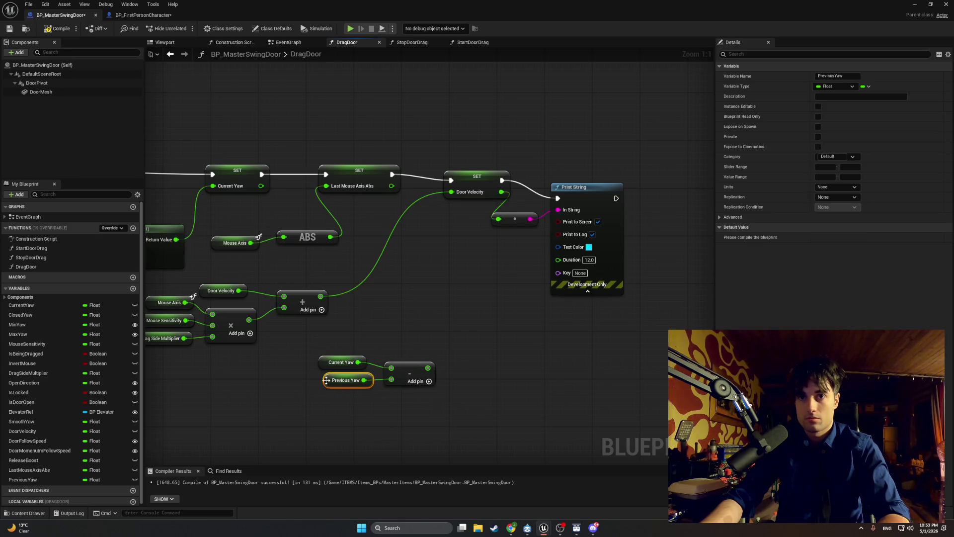
{"action": "left_click", "coordinate": [378, 408]}
{"action": "mouse_move", "coordinate": [428, 367]}
{"action": "left_mouse_down"}
{"action": "mouse_move", "coordinate": [522, 367]}
{"action": "mouse_move", "coordinate": [486, 375]}
{"action": "mouse_move", "coordinate": [316, 353]}
{"action": "left_mouse_up"}
Step: Move the Current Yaw, Previous Yaw and Subtract nodes beside Print String
{"action": "left_click_drag", "start_coordinate": [410, 368], "coordinate": [588, 337]}
{"action": "left_click_drag", "start_coordinate": [424, 335], "coordinate": [574, 227]}
{"action": "right_click", "coordinate": [556, 213]}
{"action": "left_click", "coordinate": [543, 198]}
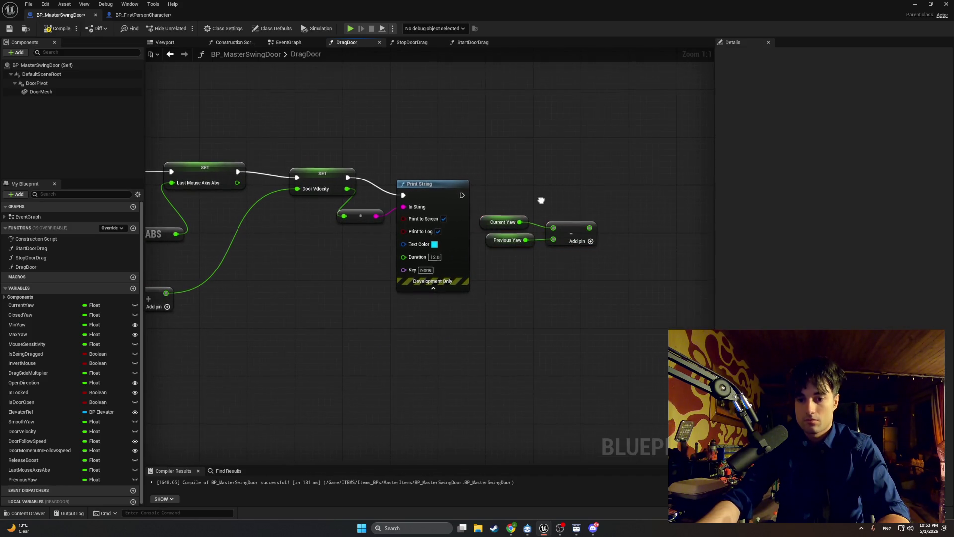
Step: Add a SET Door Velocity node and run it after Print String
{"action": "left_click_drag", "start_coordinate": [541, 199], "coordinate": [510, 213]}
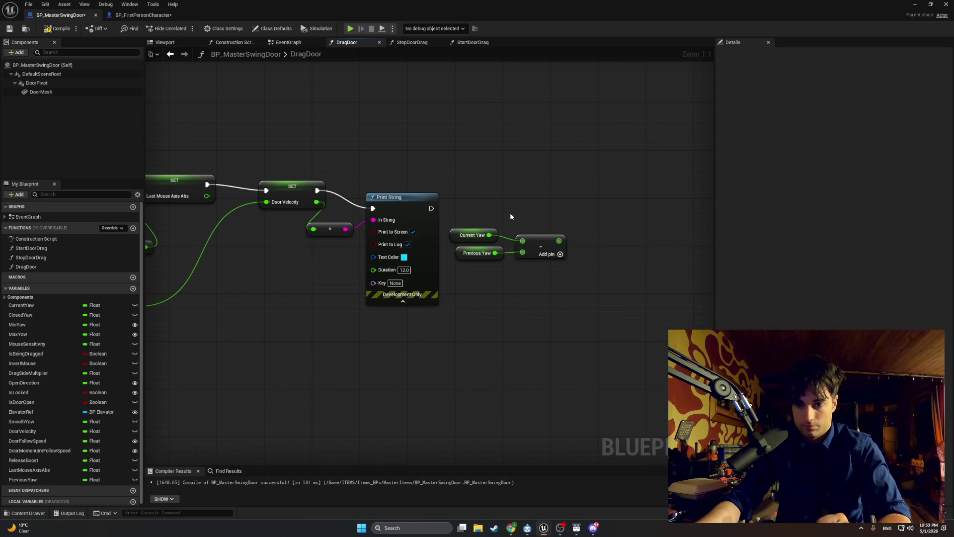
{"action": "right_click", "coordinate": [579, 240]}
{"action": "type", "text": "se"}
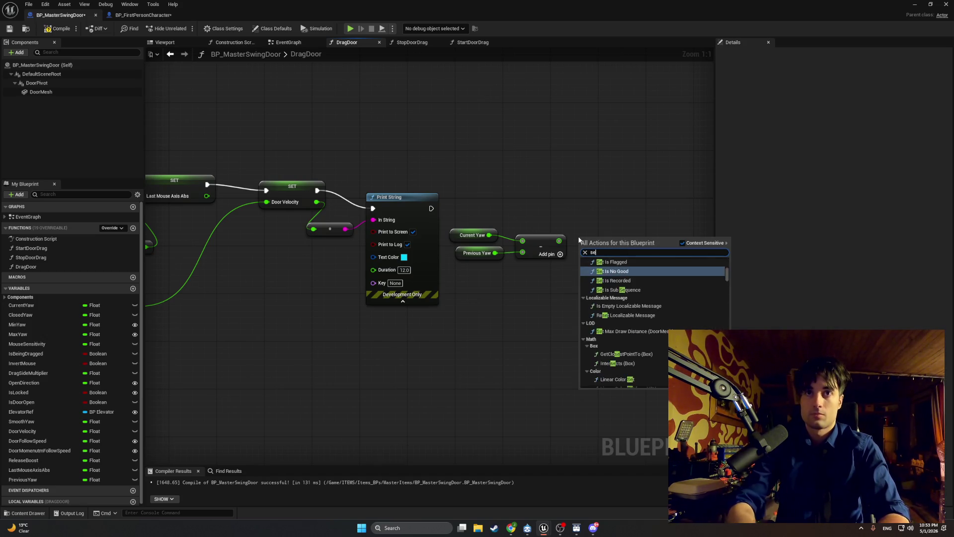
{"action": "type", "text": "t door veloc"}
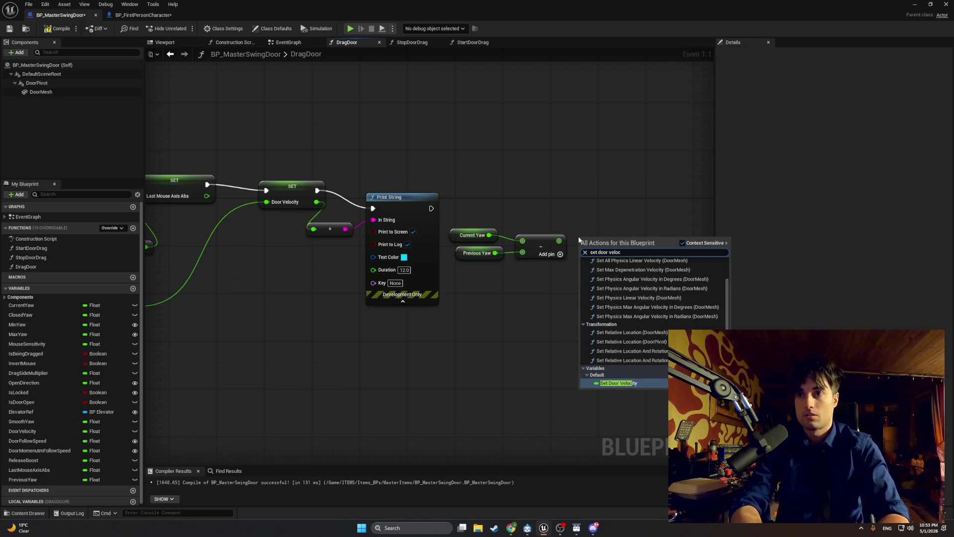
{"action": "key", "text": "Return"}
{"action": "mouse_move", "coordinate": [579, 237]}
{"action": "left_mouse_down"}
{"action": "mouse_move", "coordinate": [565, 208]}
{"action": "mouse_move", "coordinate": [585, 208]}
{"action": "left_mouse_up"}
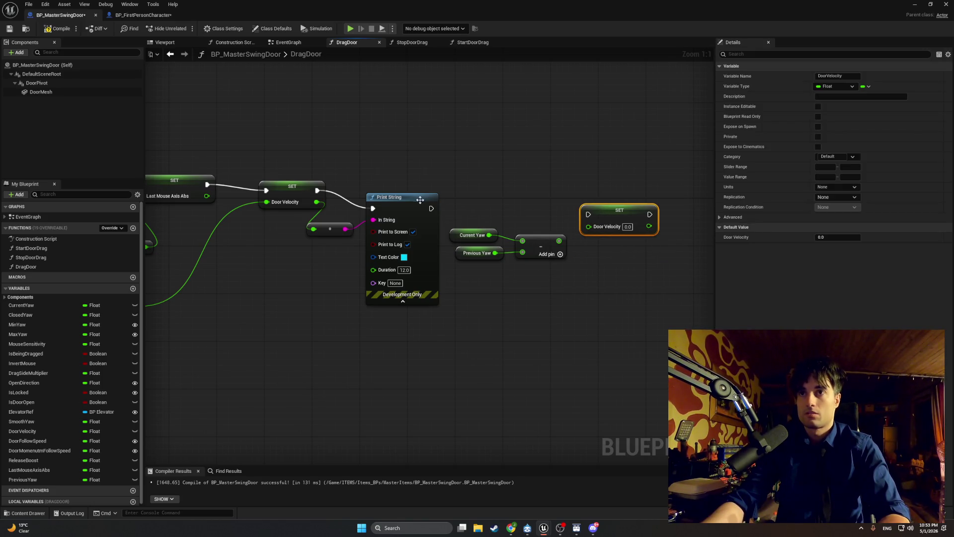
{"action": "mouse_move", "coordinate": [431, 208]}
{"action": "left_mouse_down"}
{"action": "mouse_move", "coordinate": [588, 214]}
{"action": "mouse_move", "coordinate": [589, 226]}
{"action": "left_mouse_up"}
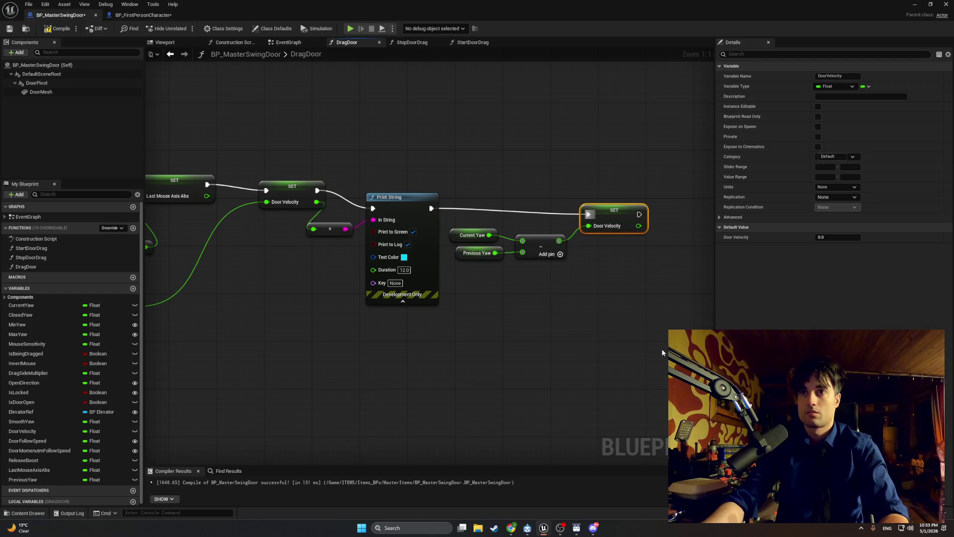
Step: Capture a screenshot of the velocity nodes, then box-select them with SET Door Velocity
{"action": "key", "text": "super+shift+s"}
{"action": "mouse_move", "coordinate": [668, 350]}
{"action": "left_mouse_down"}
{"action": "mouse_move", "coordinate": [294, 151]}
{"action": "mouse_move", "coordinate": [232, 131]}
{"action": "left_mouse_up"}
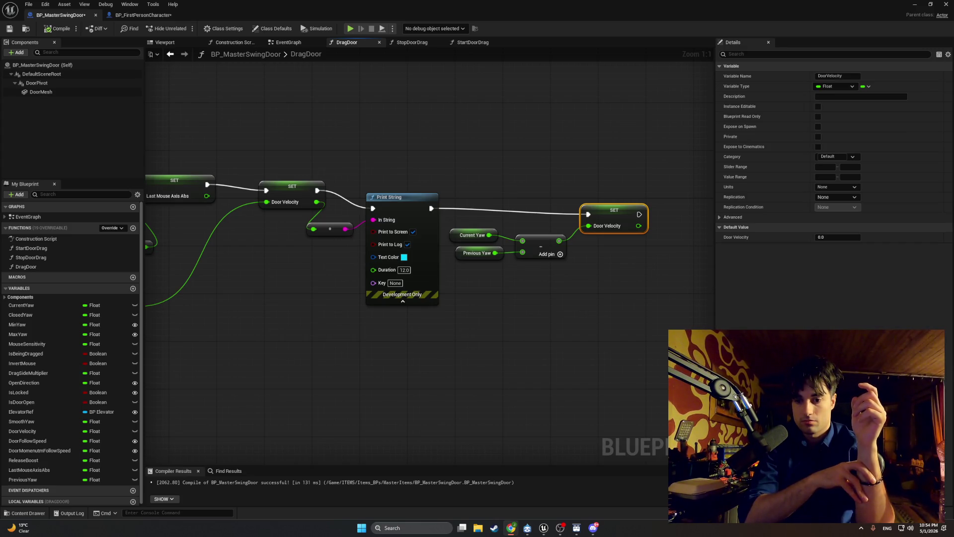
{"action": "mouse_move", "coordinate": [638, 261]}
{"action": "left_mouse_down"}
{"action": "mouse_move", "coordinate": [458, 174]}
{"action": "mouse_move", "coordinate": [459, 184]}
{"action": "left_mouse_up"}
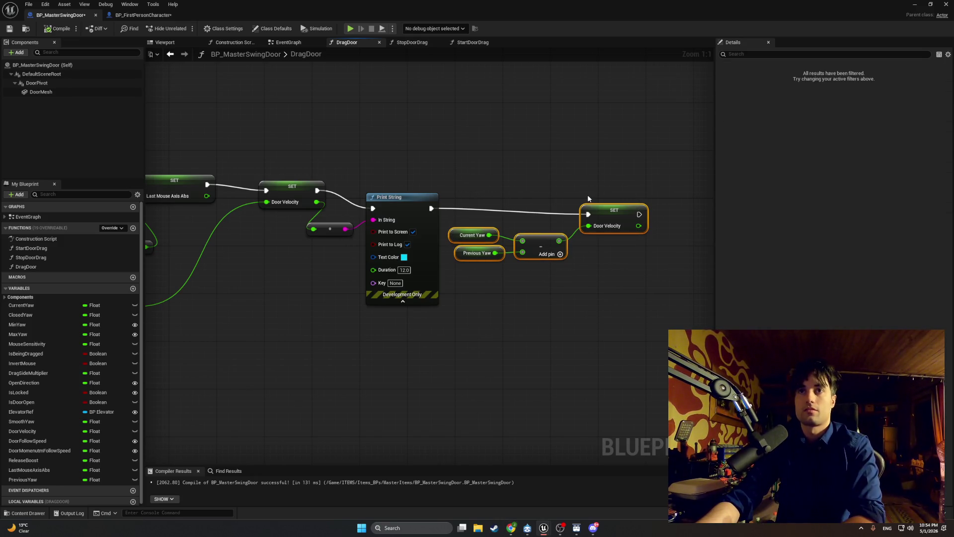
Step: Move the velocity nodes from DragDoor into the EventGraph, running after Set Relative Rotation
{"action": "key", "text": "Delete"}
{"action": "left_click", "coordinate": [288, 42]}
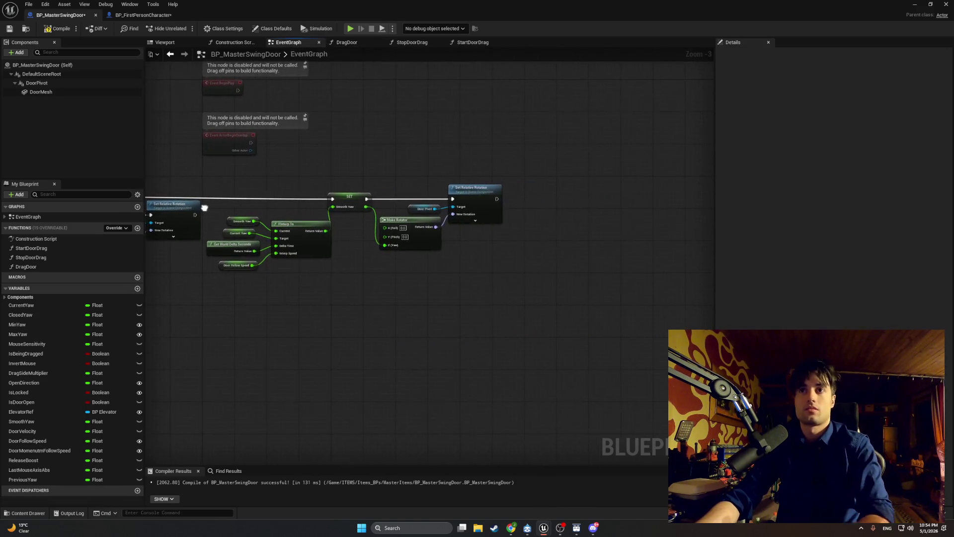
{"action": "left_click_drag", "start_coordinate": [374, 230], "coordinate": [202, 252]}
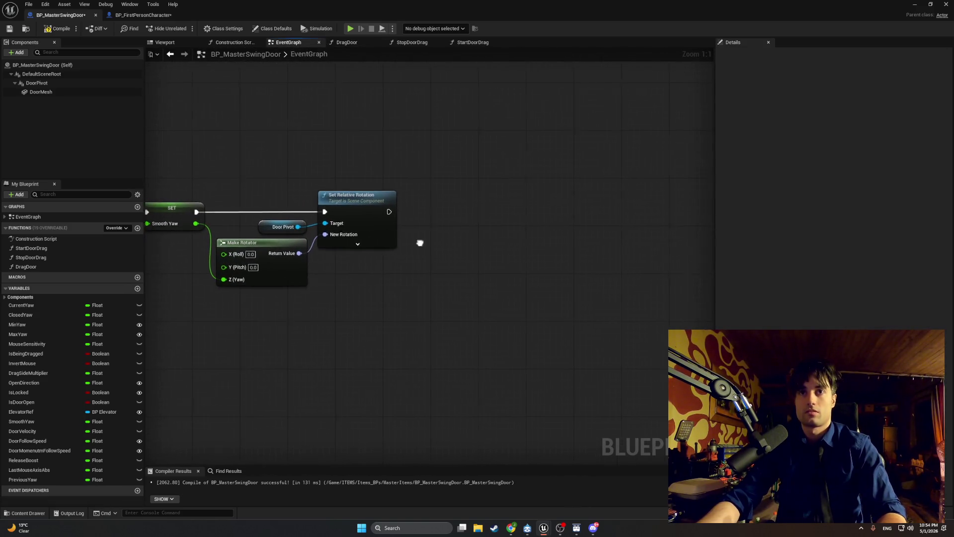
{"action": "key", "text": "ctrl+v"}
{"action": "mouse_move", "coordinate": [390, 209]}
{"action": "left_mouse_down"}
{"action": "mouse_move", "coordinate": [560, 222]}
{"action": "mouse_move", "coordinate": [562, 213]}
{"action": "left_mouse_up"}
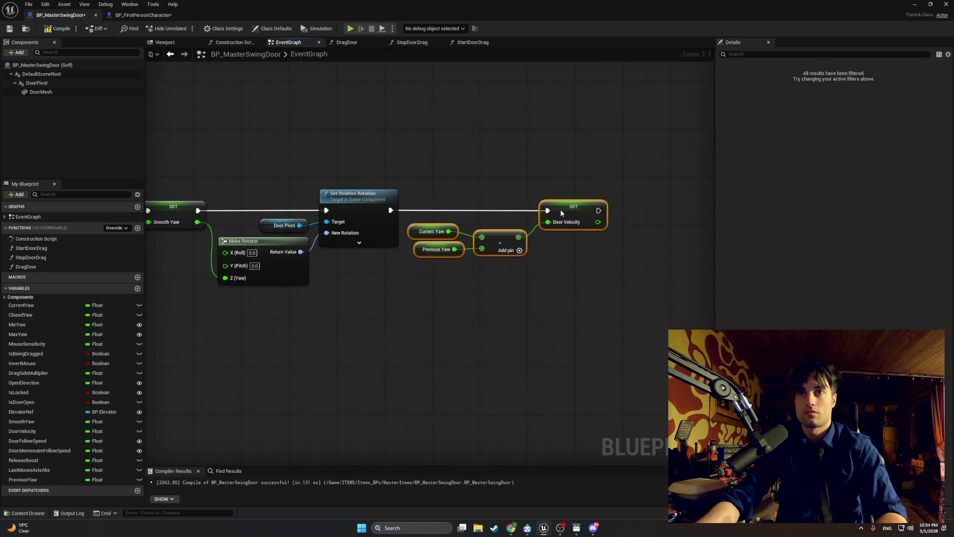
{"action": "left_click", "coordinate": [597, 286]}
Step: Capture a screenshot of the pasted velocity nodes in the EventGraph
{"action": "scroll", "coordinate": [595, 293], "scroll_direction": "down", "scroll_amount": 1}
{"action": "mouse_move", "coordinate": [551, 292]}
{"action": "left_mouse_down"}
{"action": "mouse_move", "coordinate": [686, 288]}
{"action": "mouse_move", "coordinate": [551, 294]}
{"action": "left_mouse_up"}
{"action": "key", "text": "super+shift+s"}
{"action": "left_click_drag", "start_coordinate": [655, 330], "coordinate": [214, 157]}
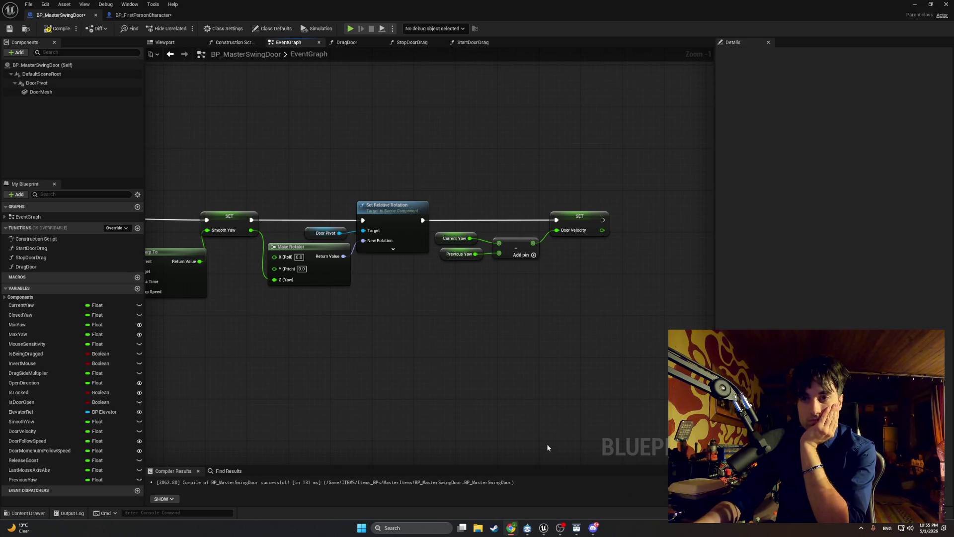
Step: Add a SET Previous Yaw node chained after SET Door Velocity
{"action": "left_click_drag", "start_coordinate": [603, 219], "coordinate": [644, 223]}
{"action": "type", "text": "s"}
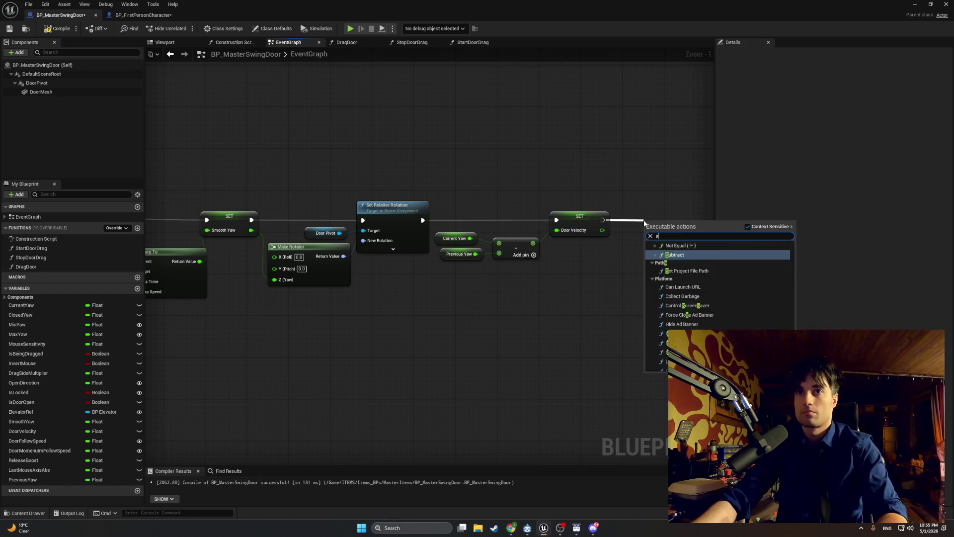
{"action": "type", "text": "et previo"}
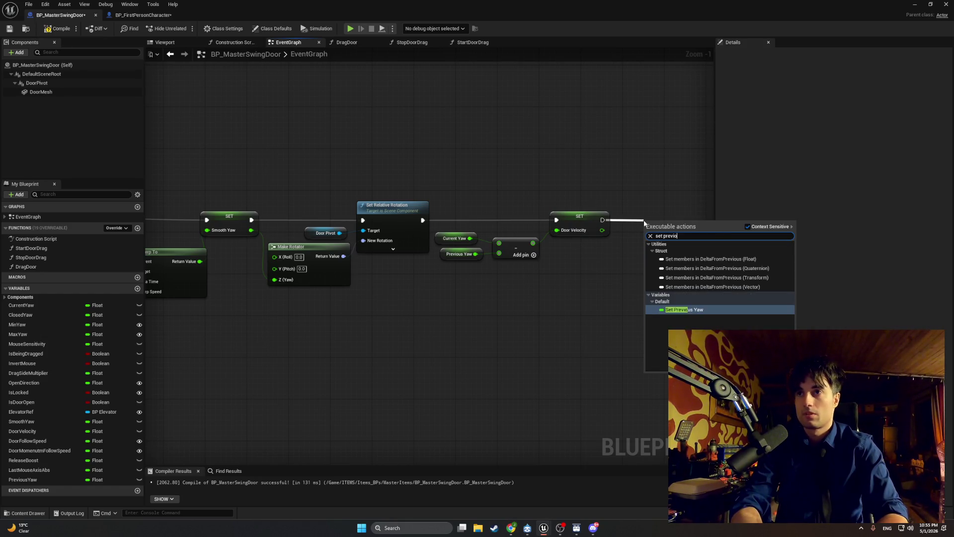
{"action": "key", "text": "Return"}
{"action": "mouse_move", "coordinate": [656, 215]}
{"action": "left_mouse_down"}
{"action": "mouse_move", "coordinate": [580, 179]}
{"action": "mouse_move", "coordinate": [469, 179]}
{"action": "left_mouse_up"}
{"action": "scroll", "coordinate": [453, 234], "scroll_direction": "up", "scroll_amount": 1}
{"action": "mouse_move", "coordinate": [456, 238]}
{"action": "left_mouse_down"}
{"action": "mouse_move", "coordinate": [495, 239]}
{"action": "mouse_move", "coordinate": [507, 226]}
{"action": "left_mouse_up"}
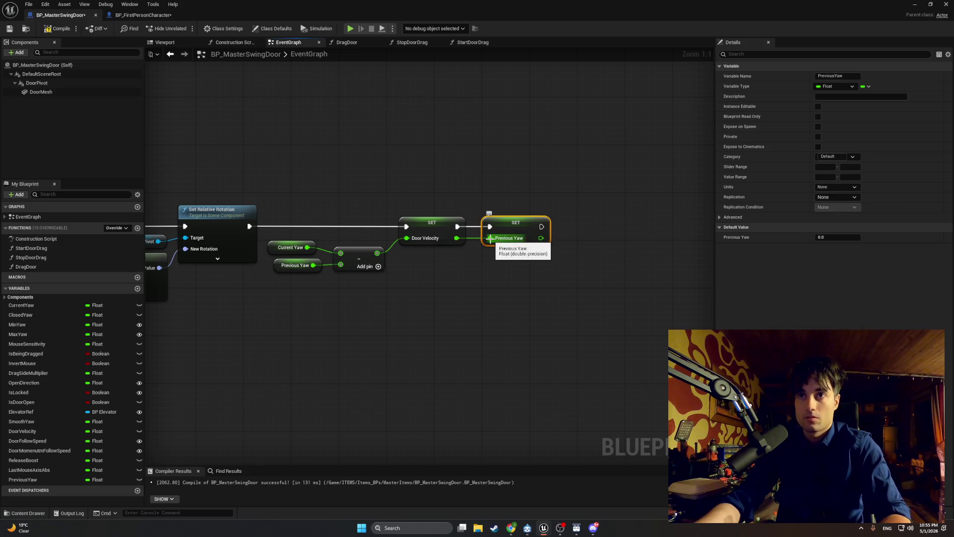
Step: Feed a Current Yaw getter into SET Previous Yaw and capture a snip of the graph
{"action": "left_click_drag", "start_coordinate": [489, 238], "coordinate": [468, 277]}
{"action": "type", "text": "current y"}
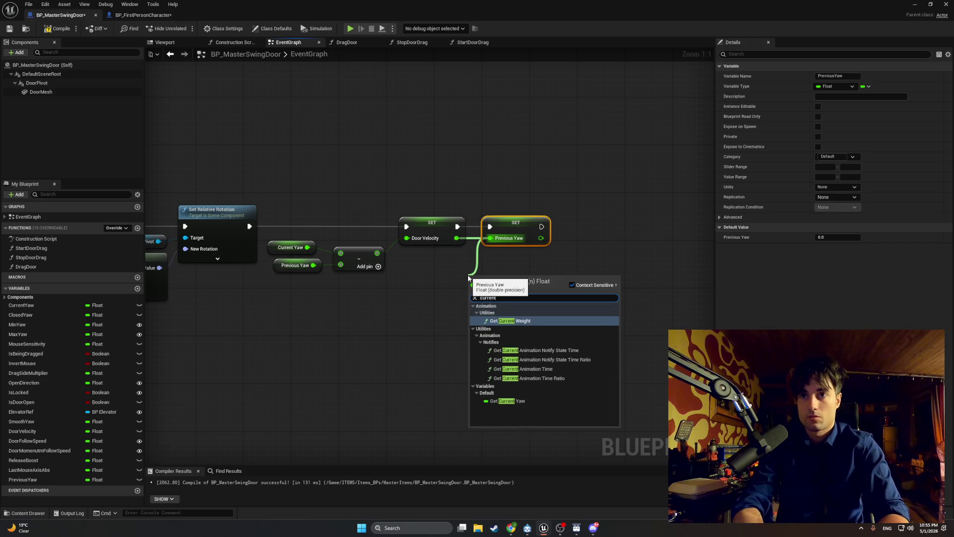
{"action": "key", "text": "Return"}
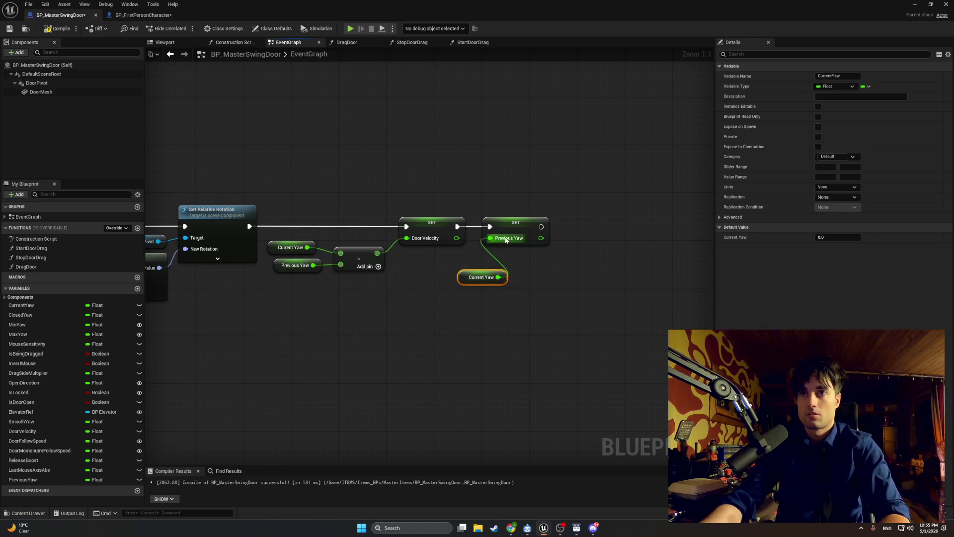
{"action": "mouse_move", "coordinate": [499, 285]}
{"action": "left_mouse_down"}
{"action": "mouse_move", "coordinate": [451, 290]}
{"action": "mouse_move", "coordinate": [471, 291]}
{"action": "left_mouse_up"}
{"action": "key", "text": "shift+super+s"}
{"action": "left_click_drag", "start_coordinate": [607, 322], "coordinate": [192, 164]}
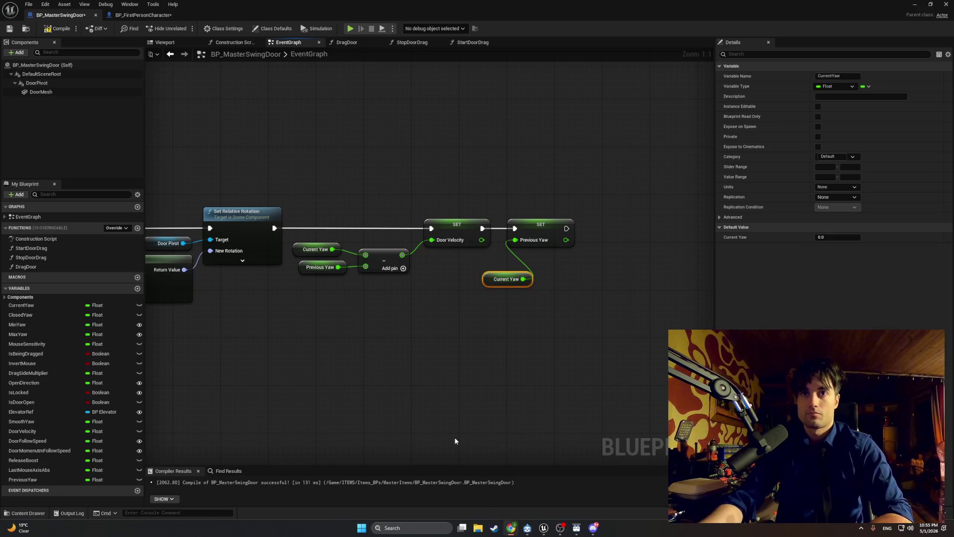
Step: Pan across the EventGraph reviewing Make Rotator, FInterp To, Branch, Clamp and Set Relative Rotation
{"action": "scroll", "coordinate": [389, 398], "scroll_direction": "down", "scroll_amount": 1}
{"action": "left_click_drag", "start_coordinate": [386, 398], "coordinate": [423, 398]}
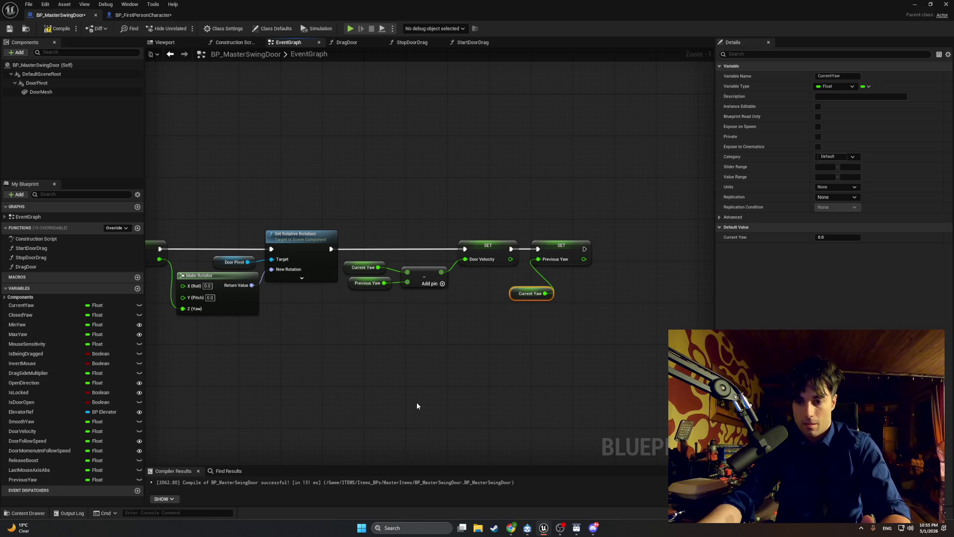
{"action": "scroll", "coordinate": [417, 405], "scroll_direction": "down", "scroll_amount": 2}
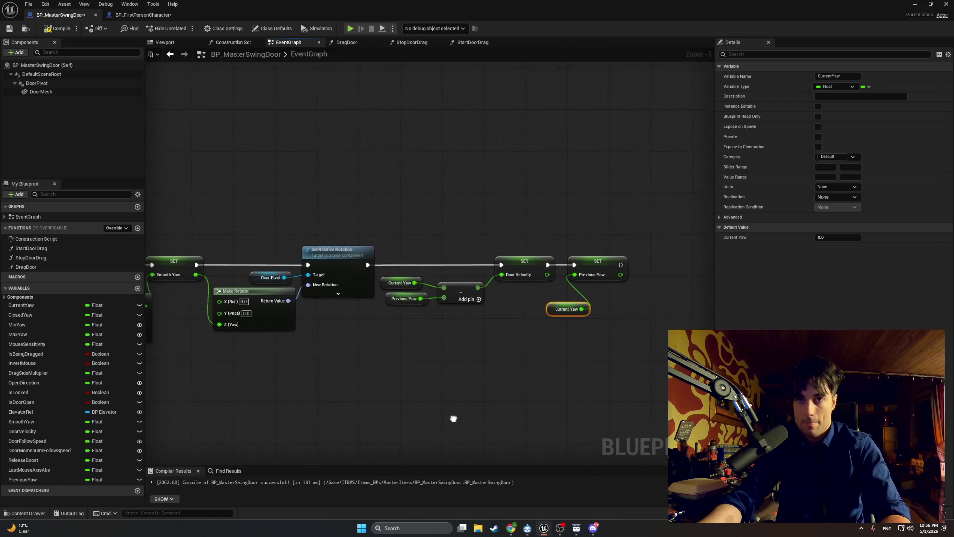
{"action": "left_click_drag", "start_coordinate": [455, 424], "coordinate": [381, 401]}
{"action": "scroll", "coordinate": [381, 402], "scroll_direction": "up", "scroll_amount": 2}
{"action": "mouse_move", "coordinate": [325, 376]}
{"action": "left_mouse_down"}
{"action": "mouse_move", "coordinate": [581, 363]}
{"action": "mouse_move", "coordinate": [452, 366]}
{"action": "left_mouse_up"}
{"action": "scroll", "coordinate": [527, 375], "scroll_direction": "down", "scroll_amount": 1}
{"action": "left_click_drag", "start_coordinate": [528, 375], "coordinate": [273, 364]}
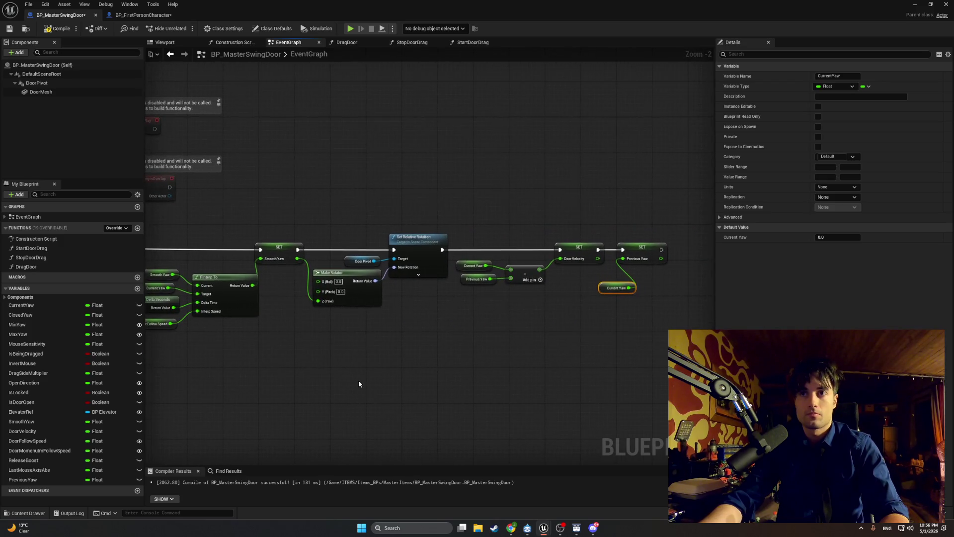
Step: In the DragDoor graph, move the velocity math nodes up-right beside the Print String chain
{"action": "left_click", "coordinate": [346, 43]}
{"action": "mouse_move", "coordinate": [149, 363]}
{"action": "left_mouse_down"}
{"action": "mouse_move", "coordinate": [322, 355]}
{"action": "mouse_move", "coordinate": [204, 279]}
{"action": "left_mouse_up"}
{"action": "left_click_drag", "start_coordinate": [260, 292], "coordinate": [339, 282]}
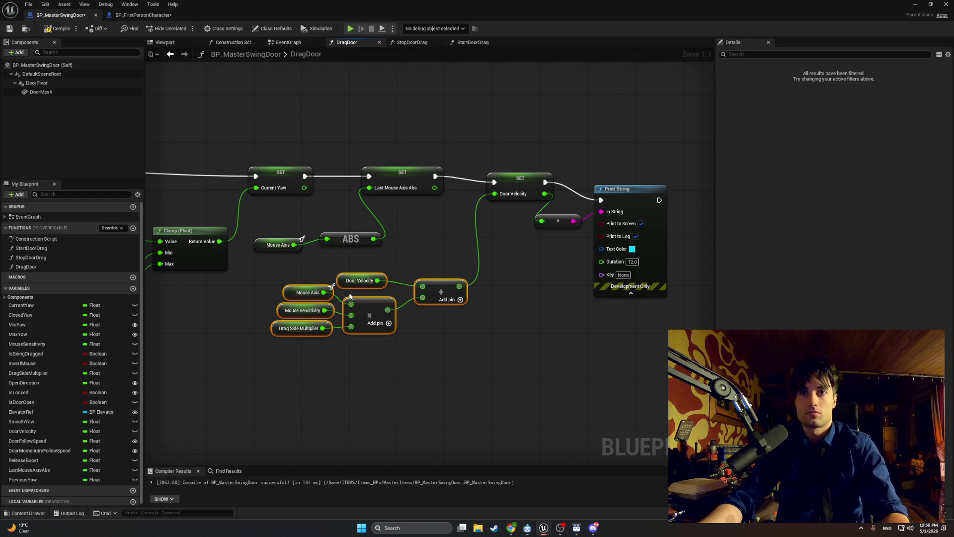
{"action": "key", "text": "super+shift+s"}
{"action": "left_click_drag", "start_coordinate": [679, 381], "coordinate": [225, 130]}
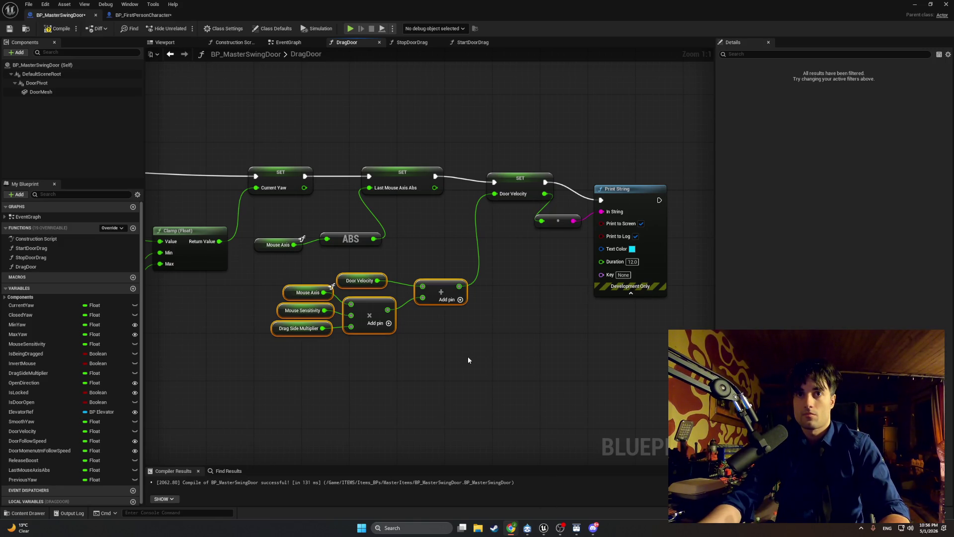
{"action": "left_click_drag", "start_coordinate": [466, 348], "coordinate": [260, 261]}
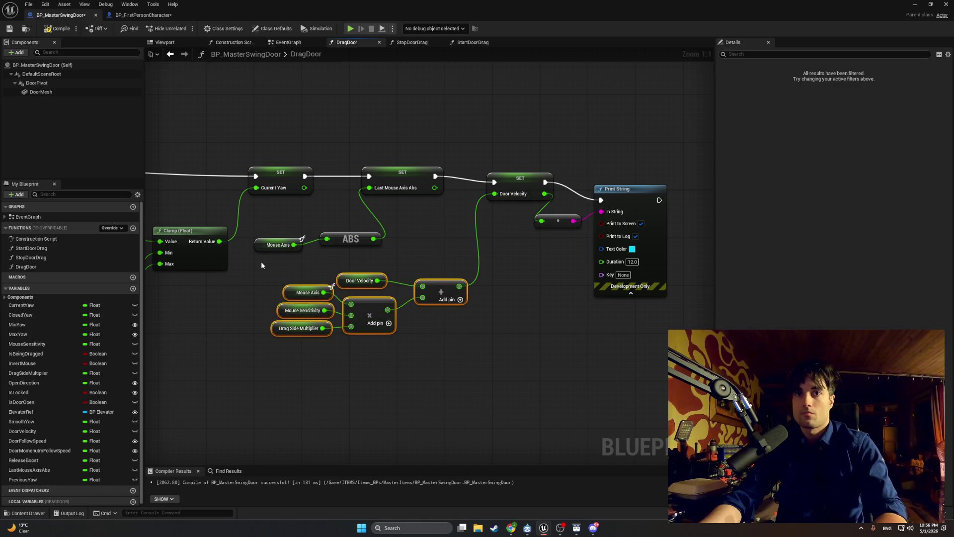
{"action": "left_click", "coordinate": [289, 43]}
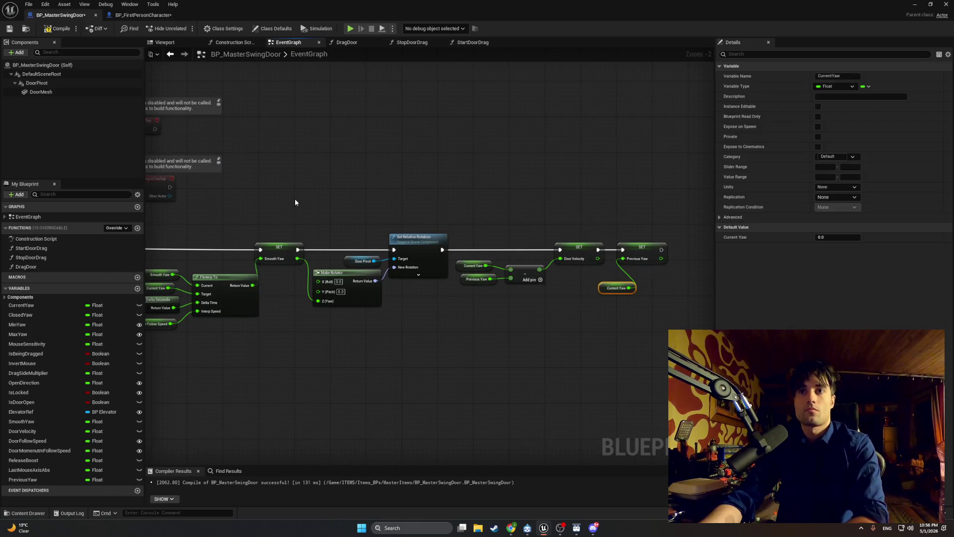
{"action": "left_click_drag", "start_coordinate": [295, 202], "coordinate": [439, 184]}
{"action": "left_click", "coordinate": [348, 43]}
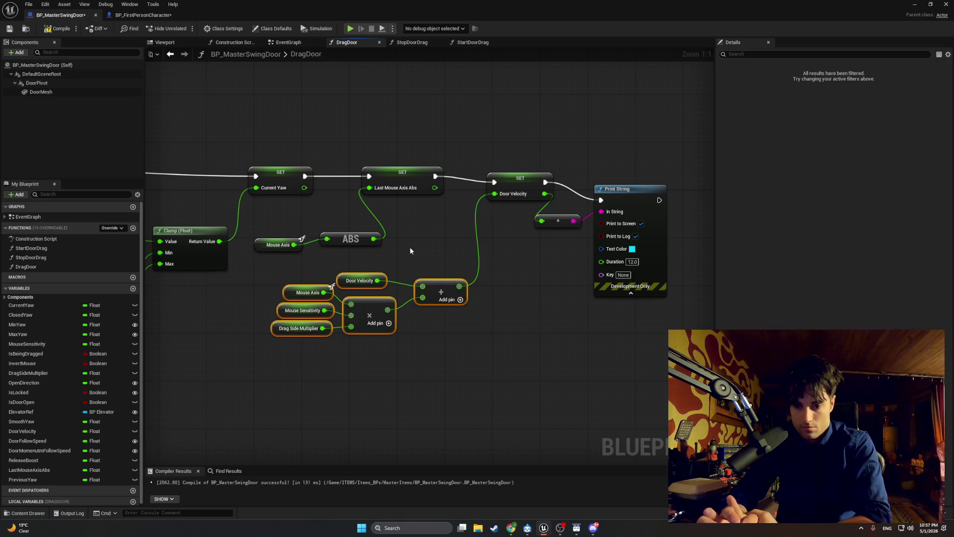
Step: Disconnect SET Door Velocity's execution wires and hook the conversion node into Print String's In String
{"action": "left_click_drag", "start_coordinate": [488, 363], "coordinate": [283, 278]}
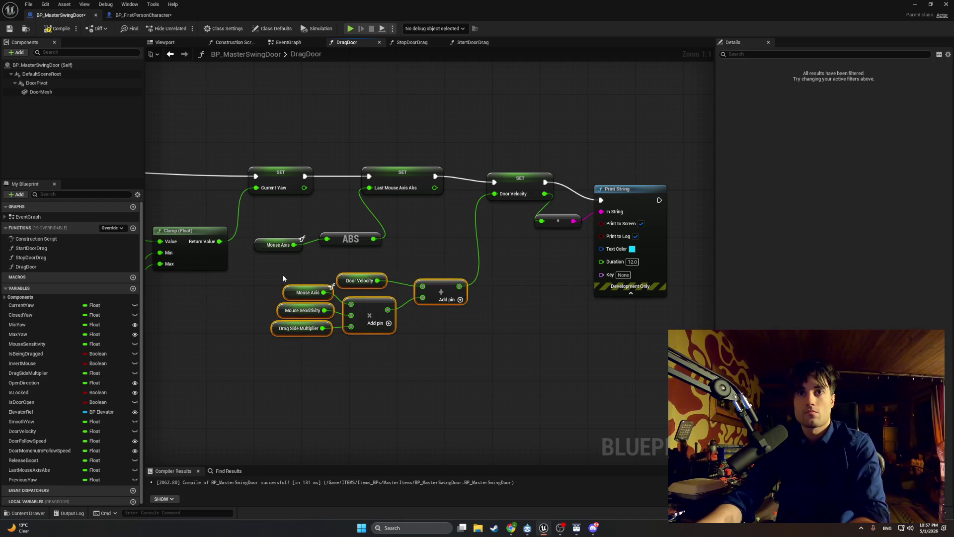
{"action": "left_click", "coordinate": [522, 179]}
{"action": "left_click", "coordinate": [471, 181]}
{"action": "left_click", "coordinate": [494, 182], "text": "alt"}
{"action": "left_click", "coordinate": [545, 181], "text": "alt"}
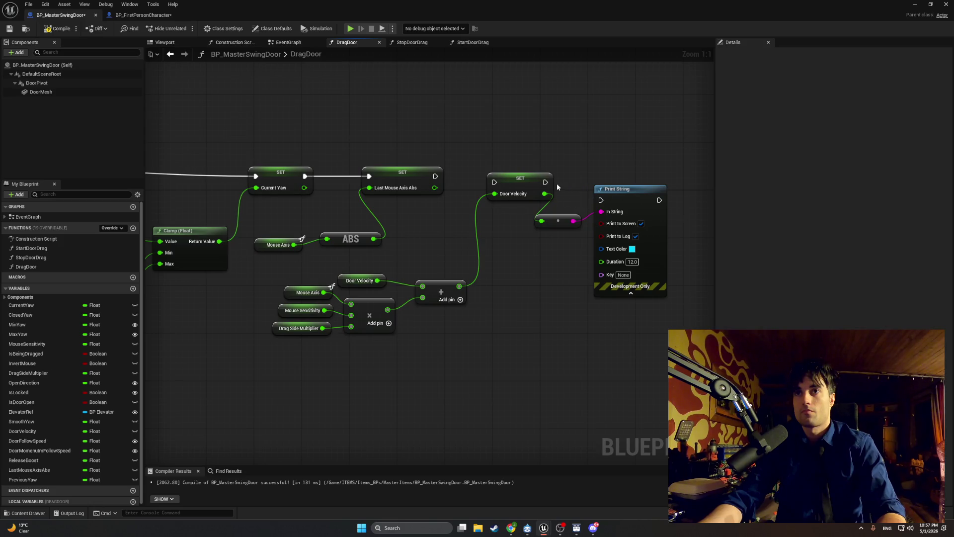
{"action": "left_click", "coordinate": [544, 210], "text": "alt"}
{"action": "mouse_move", "coordinate": [586, 220]}
{"action": "left_mouse_down"}
{"action": "mouse_move", "coordinate": [550, 215]}
{"action": "mouse_move", "coordinate": [601, 211]}
{"action": "mouse_move", "coordinate": [557, 242]}
{"action": "mouse_move", "coordinate": [607, 326]}
{"action": "mouse_move", "coordinate": [624, 335]}
{"action": "left_mouse_up"}
{"action": "left_click", "coordinate": [569, 216]}
{"action": "left_click", "coordinate": [569, 222], "text": "alt"}
Step: Place SET Door Velocity after the add node, feeding the conversion node and Print String
{"action": "mouse_move", "coordinate": [512, 182]}
{"action": "left_mouse_down"}
{"action": "mouse_move", "coordinate": [507, 249]}
{"action": "mouse_move", "coordinate": [519, 300]}
{"action": "mouse_move", "coordinate": [601, 335]}
{"action": "left_mouse_up"}
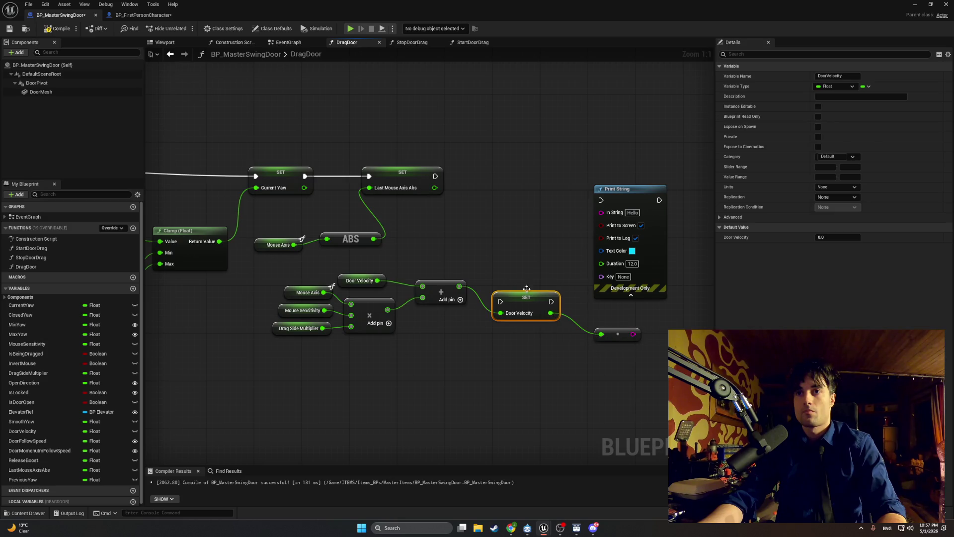
{"action": "mouse_move", "coordinate": [436, 176]}
{"action": "left_mouse_down"}
{"action": "mouse_move", "coordinate": [558, 202]}
{"action": "mouse_move", "coordinate": [601, 200]}
{"action": "left_mouse_up"}
{"action": "left_click_drag", "start_coordinate": [646, 370], "coordinate": [274, 269]}
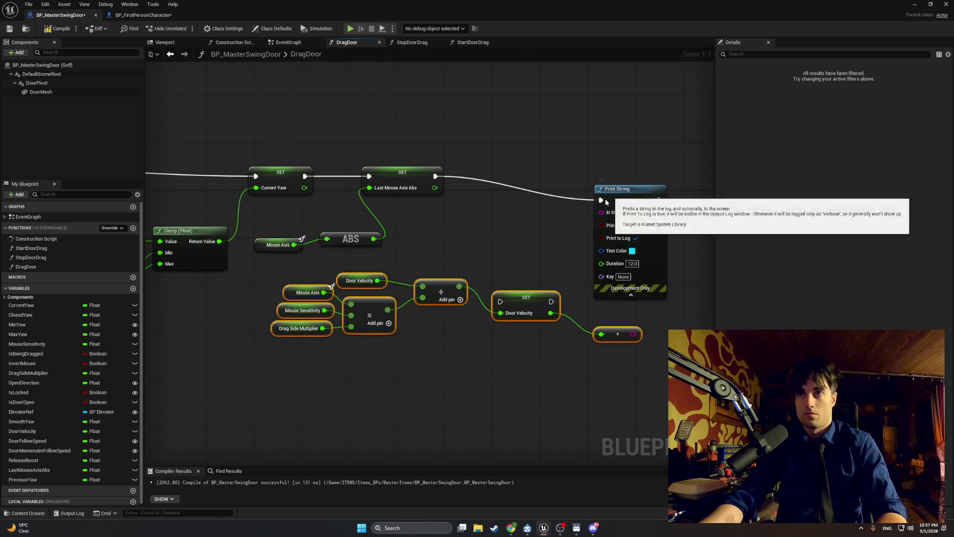
{"action": "mouse_move", "coordinate": [602, 199]}
{"action": "left_mouse_down"}
{"action": "mouse_move", "coordinate": [608, 150]}
{"action": "mouse_move", "coordinate": [565, 148]}
{"action": "left_mouse_up"}
{"action": "mouse_move", "coordinate": [631, 153]}
{"action": "left_mouse_down"}
{"action": "mouse_move", "coordinate": [691, 260]}
{"action": "mouse_move", "coordinate": [676, 295]}
{"action": "mouse_move", "coordinate": [587, 203]}
{"action": "mouse_move", "coordinate": [593, 190]}
{"action": "mouse_move", "coordinate": [620, 215]}
{"action": "mouse_move", "coordinate": [639, 216]}
{"action": "left_mouse_up"}
Step: Park the velocity nodes below the main chain, snip the DragDoor graph, and return to EventGraph
{"action": "scroll", "coordinate": [550, 246], "scroll_direction": "down", "scroll_amount": 4}
{"action": "mouse_move", "coordinate": [617, 278]}
{"action": "left_mouse_down"}
{"action": "mouse_move", "coordinate": [394, 174]}
{"action": "mouse_move", "coordinate": [377, 330]}
{"action": "left_mouse_up"}
{"action": "scroll", "coordinate": [347, 217], "scroll_direction": "up", "scroll_amount": 2}
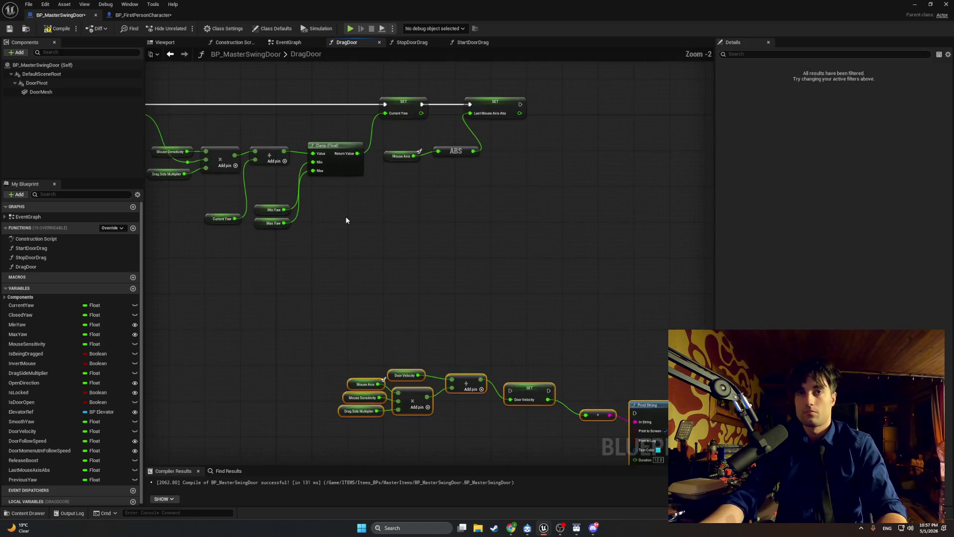
{"action": "left_click_drag", "start_coordinate": [347, 217], "coordinate": [492, 298]}
{"action": "left_click", "coordinate": [520, 286]}
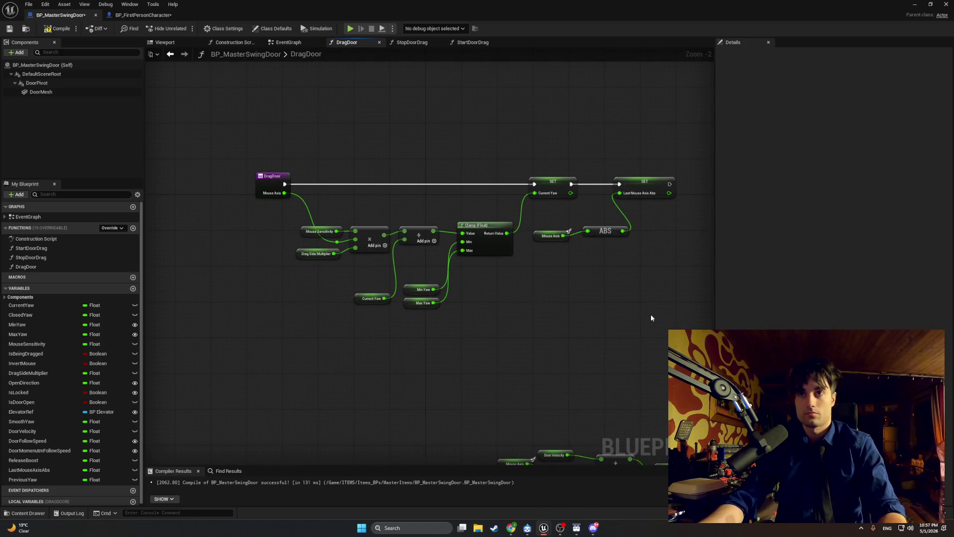
{"action": "key", "text": "super+shift+s"}
{"action": "left_click_drag", "start_coordinate": [684, 310], "coordinate": [228, 129]}
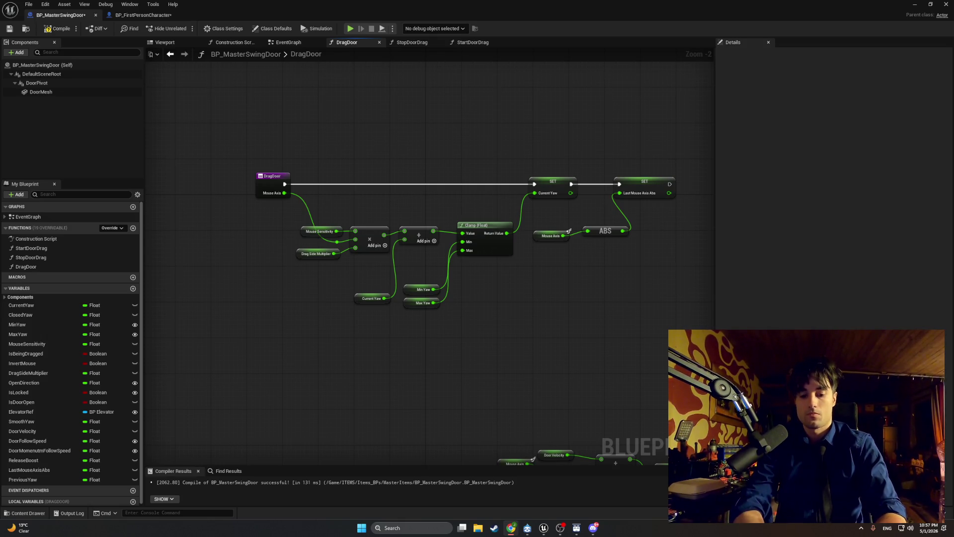
{"action": "left_click", "coordinate": [289, 42]}
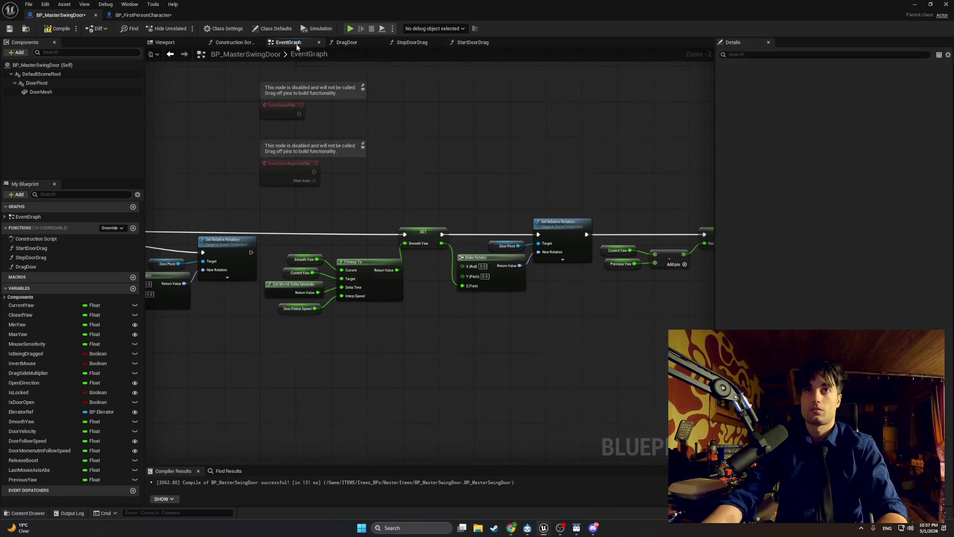
Step: Pan the EventGraph to the Event Tick chain and capture a snip
{"action": "scroll", "coordinate": [491, 155], "scroll_direction": "down", "scroll_amount": 3}
{"action": "scroll", "coordinate": [491, 156], "scroll_direction": "up", "scroll_amount": 3}
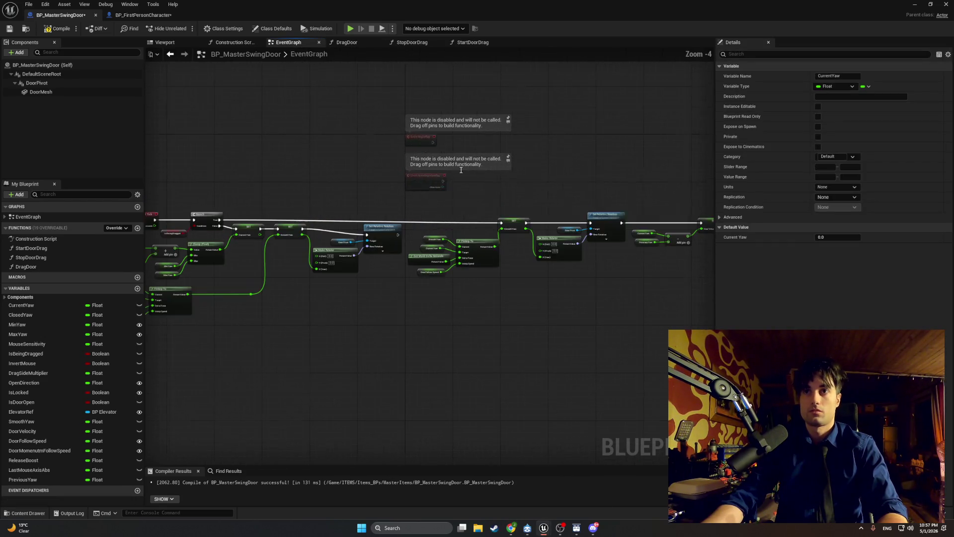
{"action": "left_click_drag", "start_coordinate": [586, 122], "coordinate": [604, 118]}
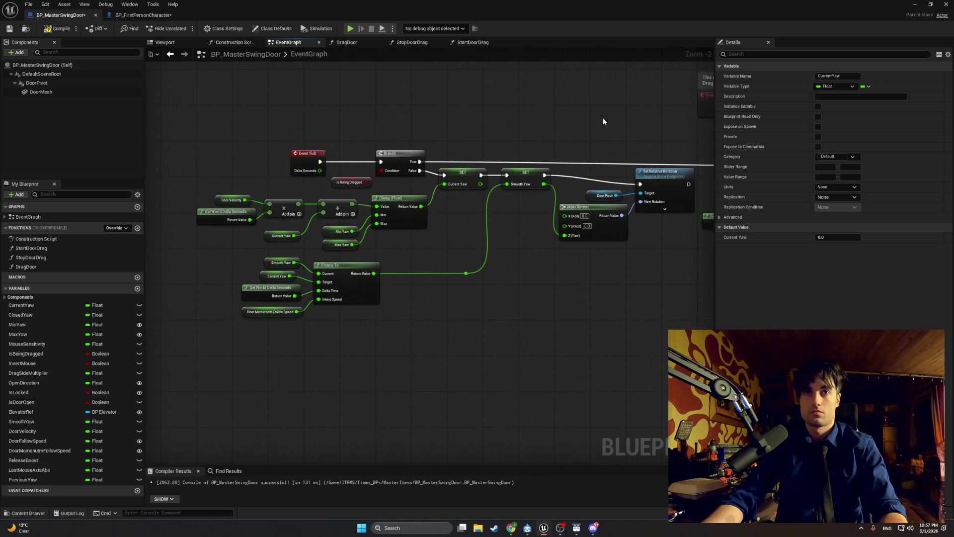
{"action": "key", "text": "super+shift+s"}
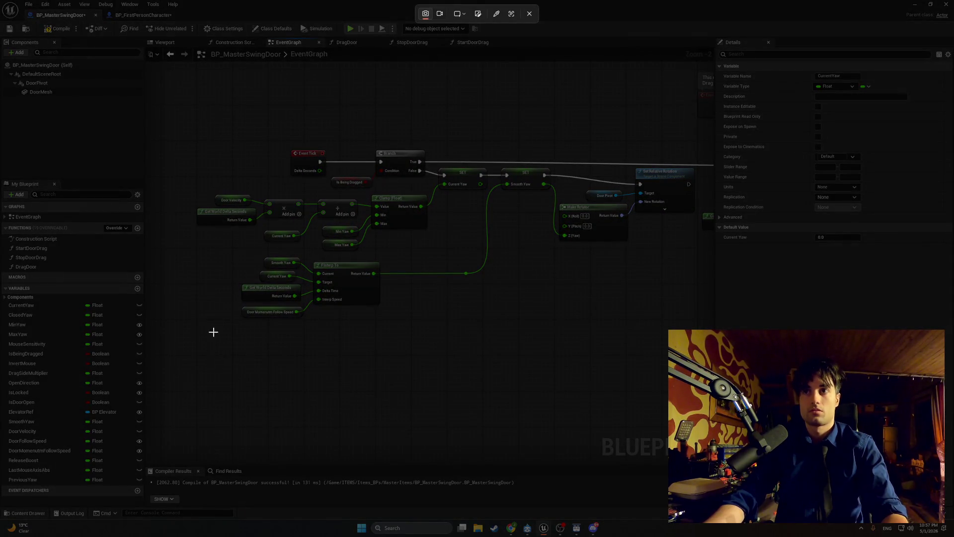
{"action": "mouse_move", "coordinate": [175, 351]}
{"action": "left_mouse_down"}
{"action": "mouse_move", "coordinate": [684, 115]}
{"action": "mouse_move", "coordinate": [713, 122]}
{"action": "left_mouse_up"}
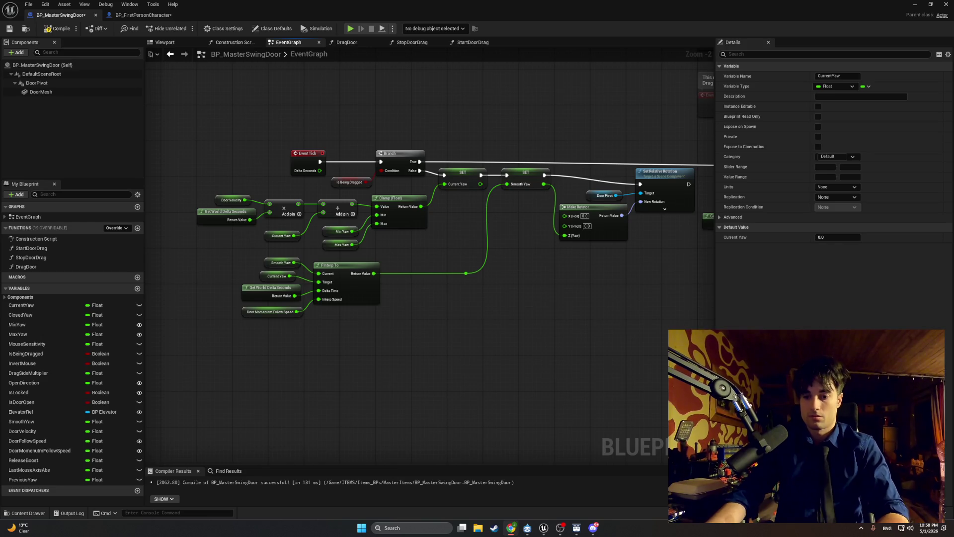
Step: Move the SET Door Velocity and SET Previous Yaw nodes with their inputs down-left, then snip
{"action": "mouse_move", "coordinate": [535, 297]}
{"action": "left_mouse_down"}
{"action": "mouse_move", "coordinate": [322, 308]}
{"action": "mouse_move", "coordinate": [164, 292]}
{"action": "mouse_move", "coordinate": [196, 299]}
{"action": "left_mouse_up"}
{"action": "left_click_drag", "start_coordinate": [646, 187], "coordinate": [494, 167]}
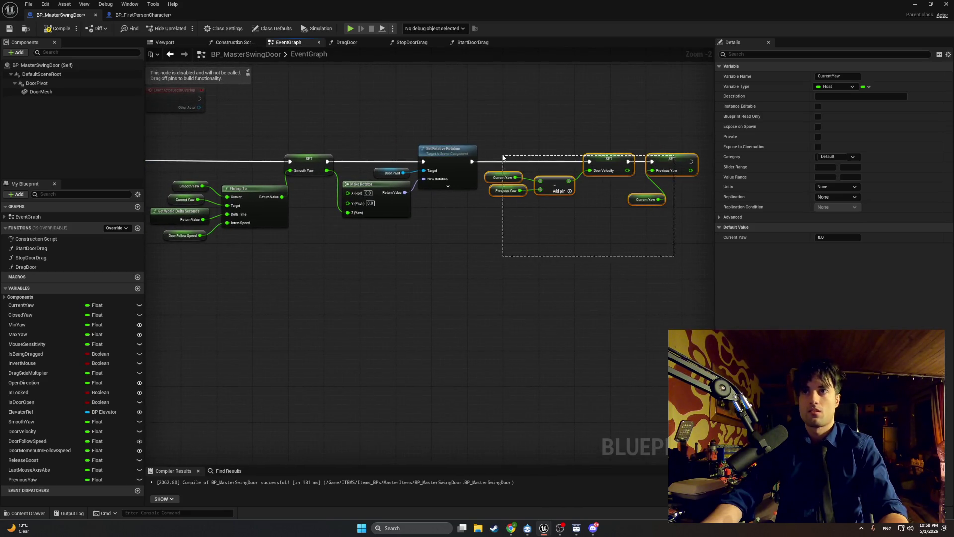
{"action": "left_click_drag", "start_coordinate": [596, 161], "coordinate": [546, 211]}
{"action": "mouse_move", "coordinate": [517, 251]}
{"action": "left_mouse_down"}
{"action": "mouse_move", "coordinate": [540, 267]}
{"action": "mouse_move", "coordinate": [522, 260]}
{"action": "mouse_move", "coordinate": [637, 240]}
{"action": "mouse_move", "coordinate": [523, 248]}
{"action": "left_mouse_up"}
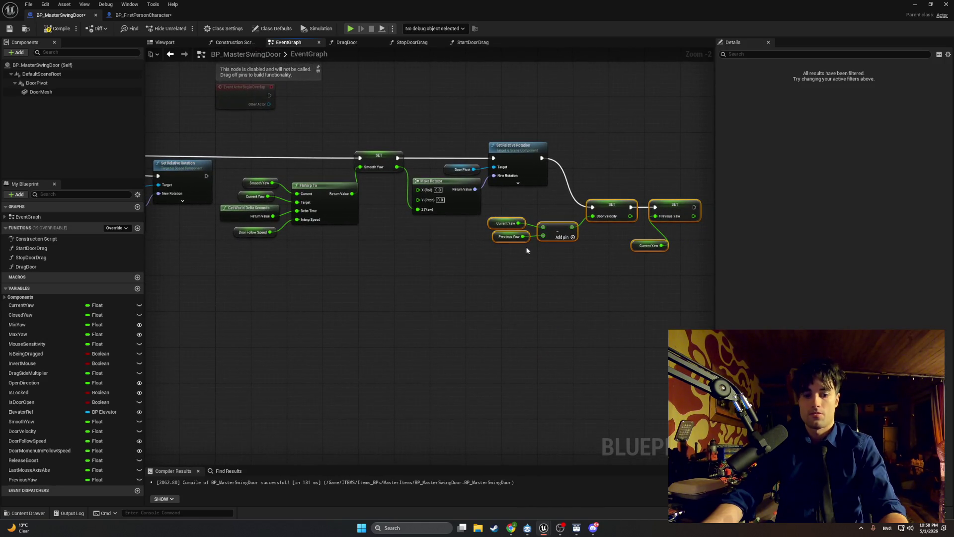
{"action": "key", "text": "super+shift+s"}
{"action": "mouse_move", "coordinate": [708, 284]}
{"action": "left_mouse_down"}
{"action": "mouse_move", "coordinate": [388, 164]}
{"action": "mouse_move", "coordinate": [146, 123]}
{"action": "left_mouse_up"}
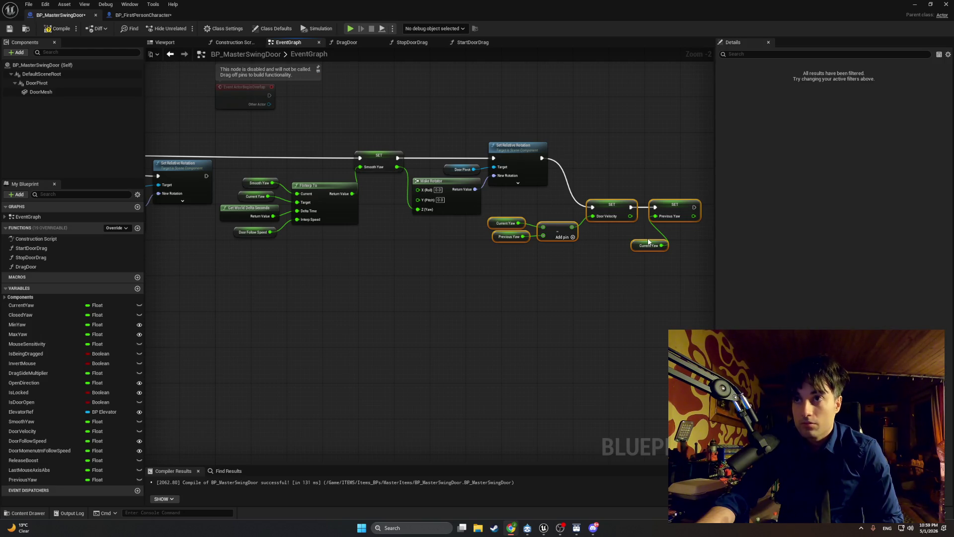
{"action": "scroll", "coordinate": [624, 244], "scroll_direction": "up", "scroll_amount": 3}
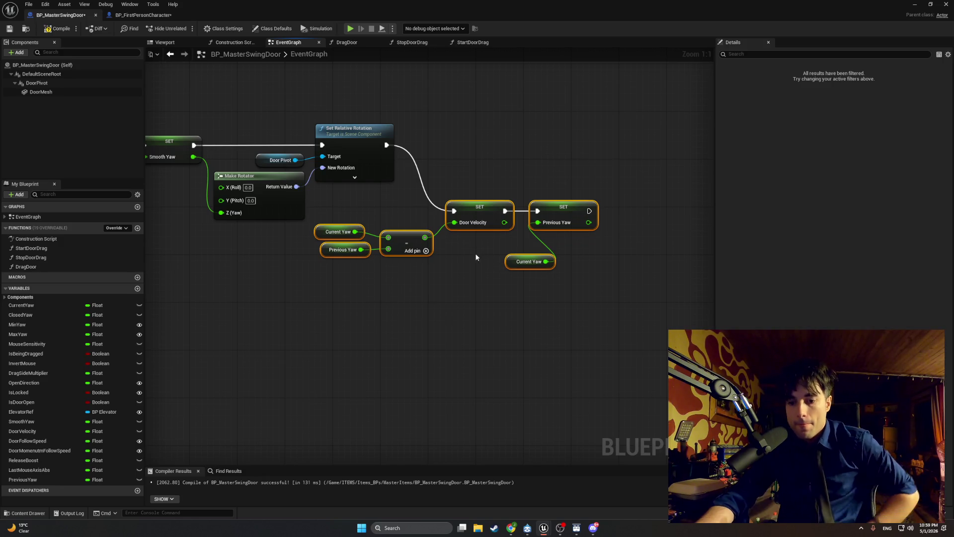
Step: Replace the Current Yaw getter feeding the subtraction with a Smooth Yaw getter
{"action": "left_click", "coordinate": [322, 231]}
{"action": "key", "text": "Delete"}
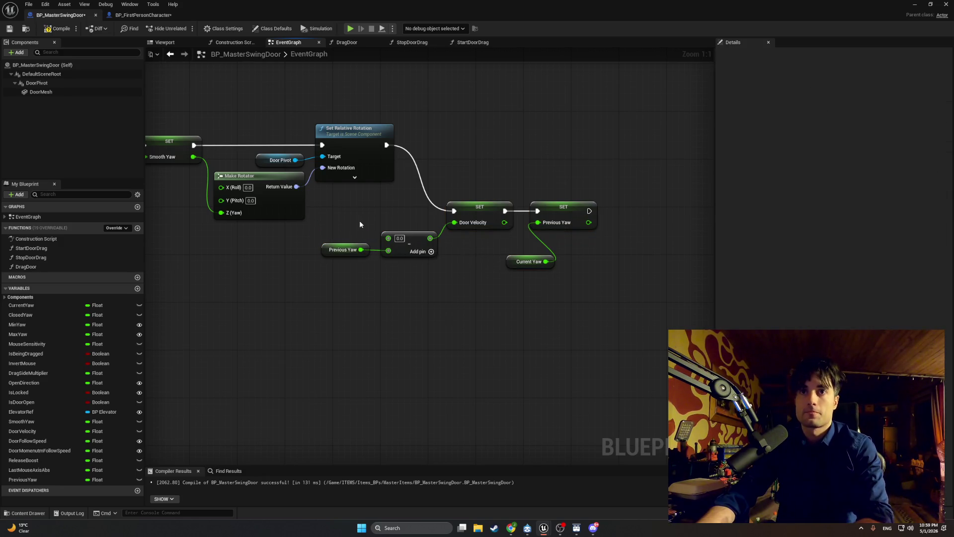
{"action": "right_click", "coordinate": [354, 226]}
{"action": "type", "text": "smooth"}
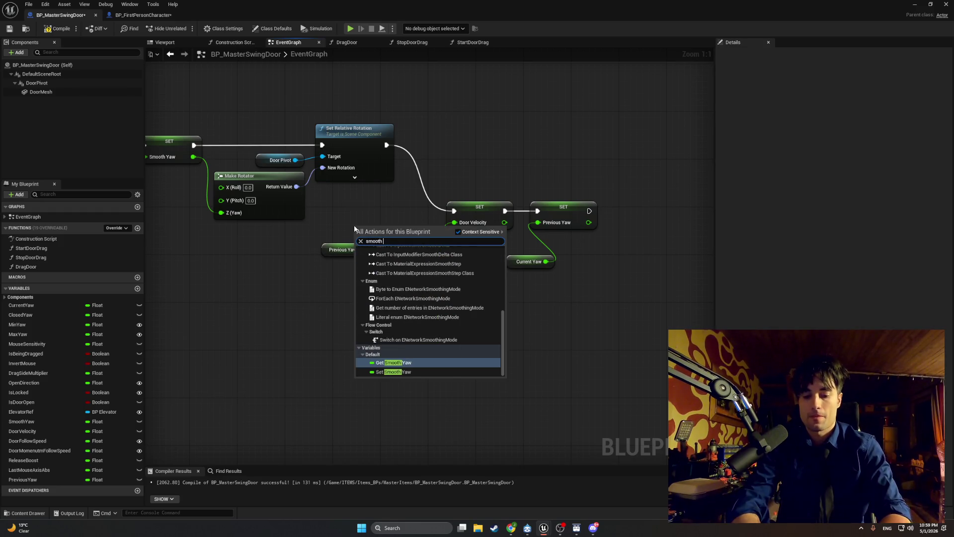
{"action": "left_click", "coordinate": [407, 364]}
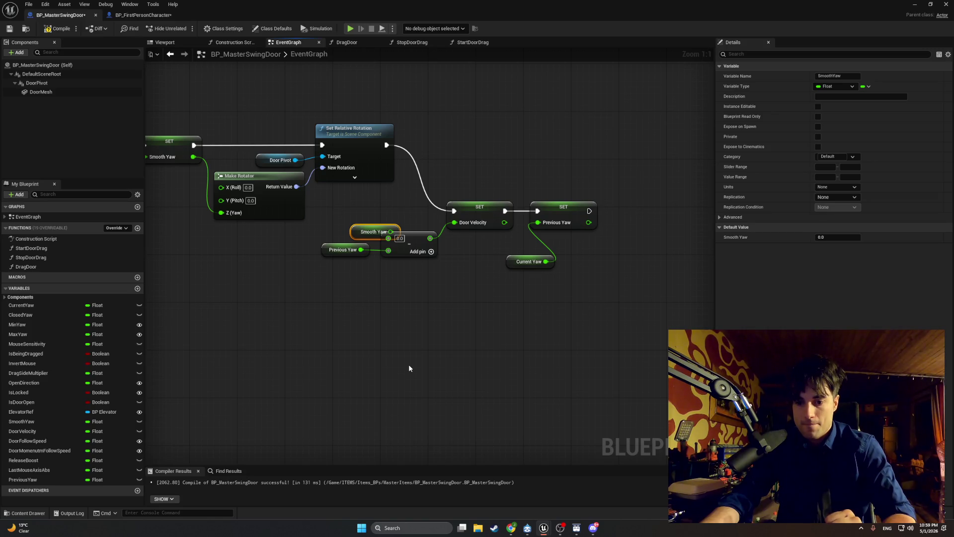
{"action": "mouse_move", "coordinate": [351, 236]}
{"action": "left_mouse_down"}
{"action": "mouse_move", "coordinate": [321, 236]}
{"action": "mouse_move", "coordinate": [389, 237]}
{"action": "left_mouse_up"}
Step: Capture the graph region and delete the SET Previous Yaw node
{"action": "key", "text": "super+shift+s"}
{"action": "left_click_drag", "start_coordinate": [316, 124], "coordinate": [632, 325]}
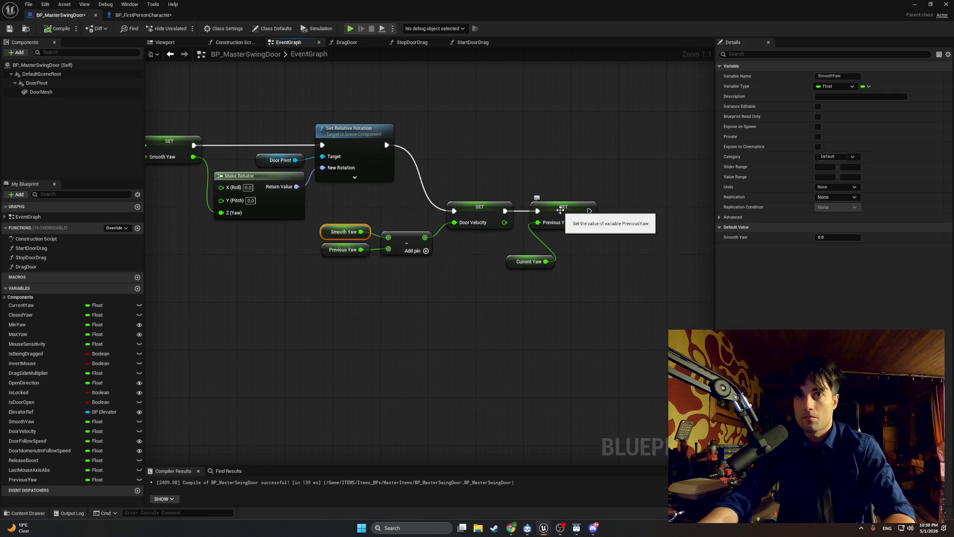
{"action": "left_click", "coordinate": [560, 210]}
{"action": "key", "text": "Delete"}
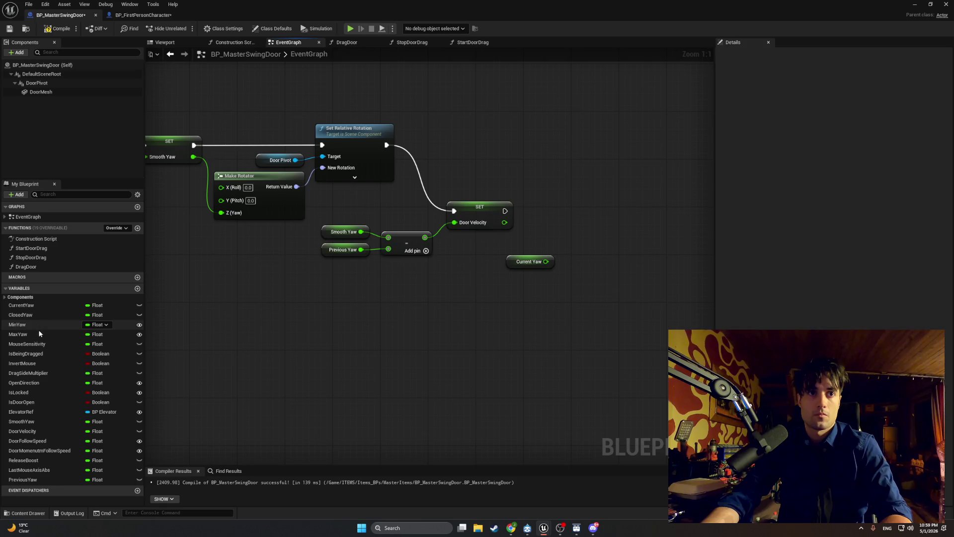
Step: Add a SET Smooth Yaw node after Door Velocity, fed by Current Yaw, and compile
{"action": "left_click_drag", "start_coordinate": [22, 422], "coordinate": [540, 215]}
{"action": "left_click", "coordinate": [548, 229]}
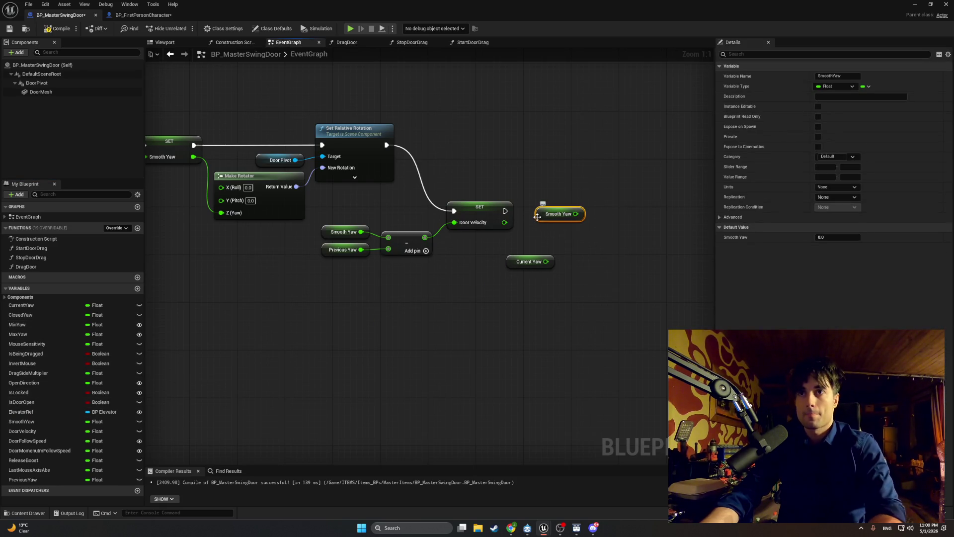
{"action": "key", "text": "Delete"}
{"action": "left_click", "coordinate": [22, 422]}
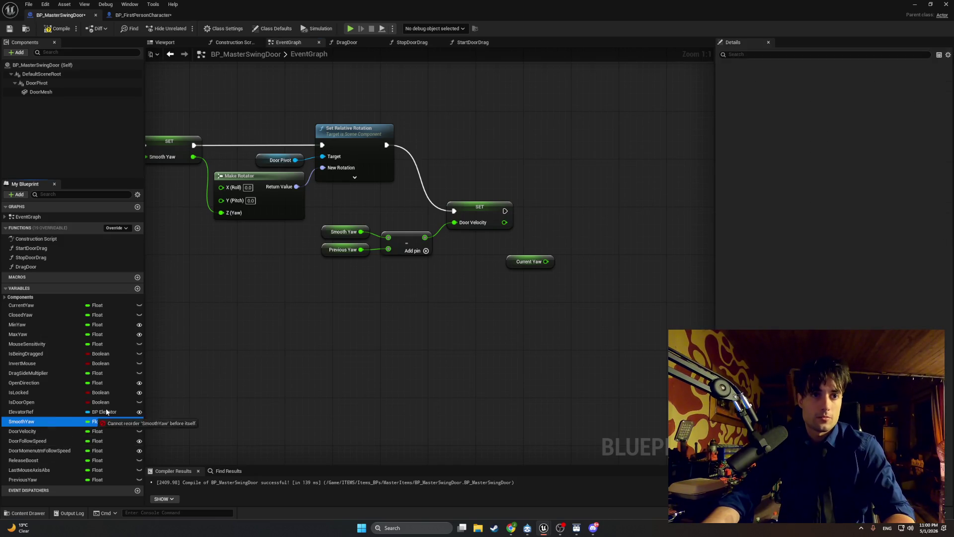
{"action": "left_click_drag", "start_coordinate": [537, 215], "coordinate": [543, 217]}
{"action": "left_click", "coordinate": [552, 230]}
{"action": "mouse_move", "coordinate": [546, 261]}
{"action": "left_mouse_down"}
{"action": "mouse_move", "coordinate": [536, 251]}
{"action": "mouse_move", "coordinate": [544, 228]}
{"action": "left_mouse_up"}
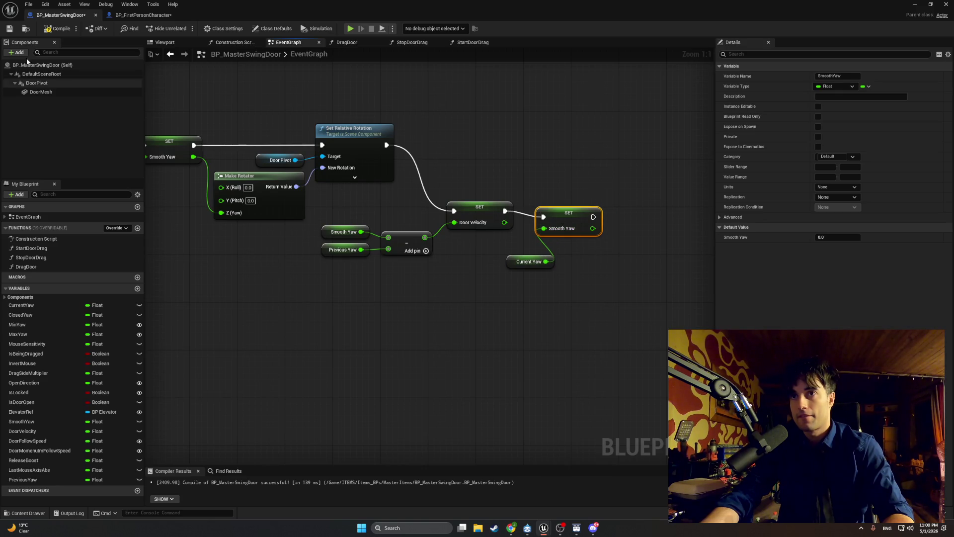
{"action": "left_click", "coordinate": [50, 30]}
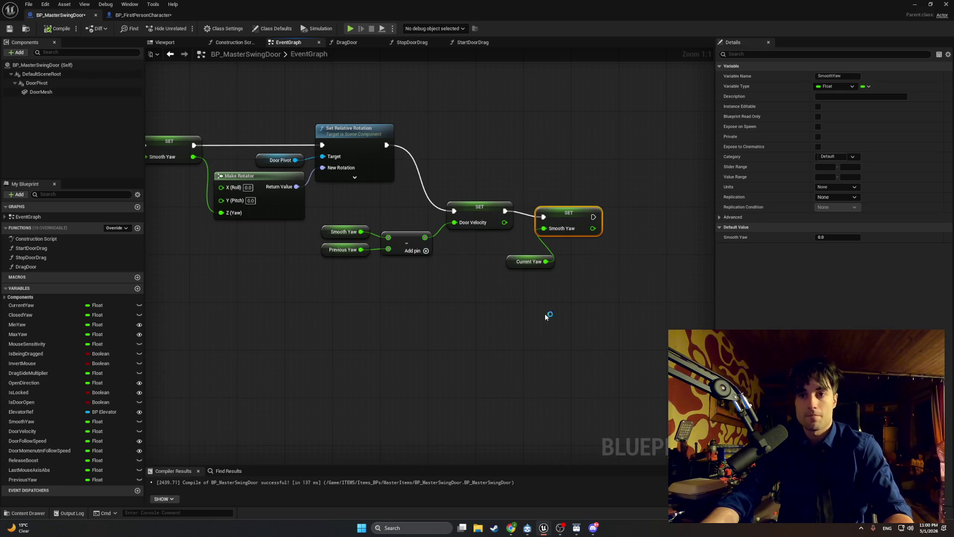
Step: Snip the graph and realign the Current Yaw getter, SET Smooth Yaw and velocity-update nodes
{"action": "key", "text": "super+shift+s"}
{"action": "mouse_move", "coordinate": [633, 295]}
{"action": "left_mouse_down"}
{"action": "mouse_move", "coordinate": [290, 98]}
{"action": "mouse_move", "coordinate": [303, 99]}
{"action": "left_mouse_up"}
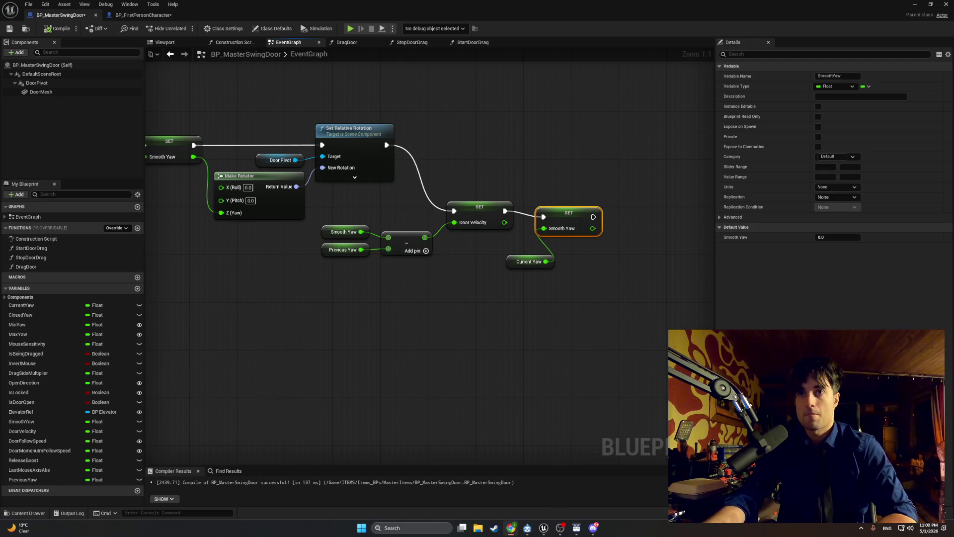
{"action": "left_click_drag", "start_coordinate": [512, 260], "coordinate": [476, 248]}
{"action": "left_click_drag", "start_coordinate": [550, 212], "coordinate": [549, 207]}
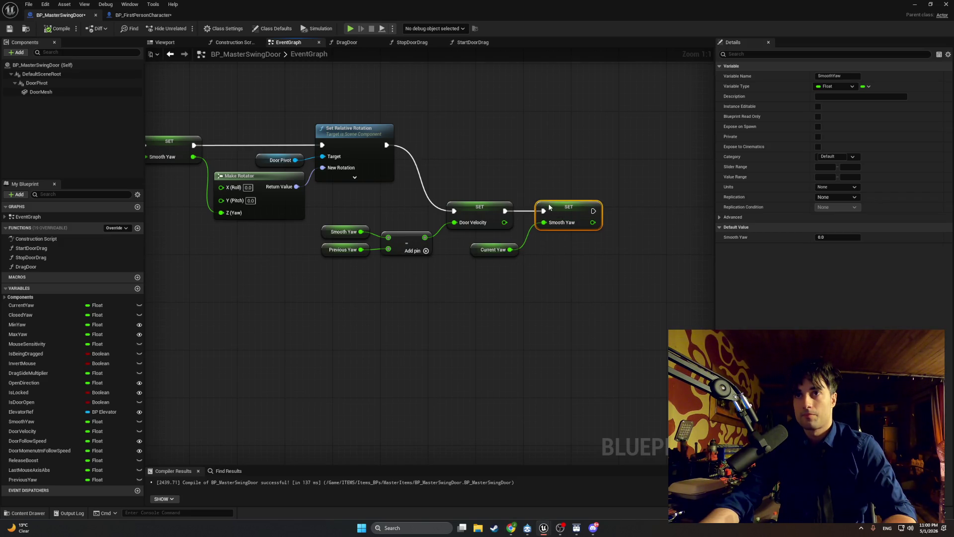
{"action": "left_click_drag", "start_coordinate": [483, 260], "coordinate": [497, 280]}
{"action": "mouse_move", "coordinate": [604, 314]}
{"action": "left_mouse_down"}
{"action": "mouse_move", "coordinate": [445, 236]}
{"action": "mouse_move", "coordinate": [360, 234]}
{"action": "left_mouse_up"}
{"action": "mouse_move", "coordinate": [483, 236]}
{"action": "left_mouse_down"}
{"action": "mouse_move", "coordinate": [531, 219]}
{"action": "mouse_move", "coordinate": [519, 235]}
{"action": "left_mouse_up"}
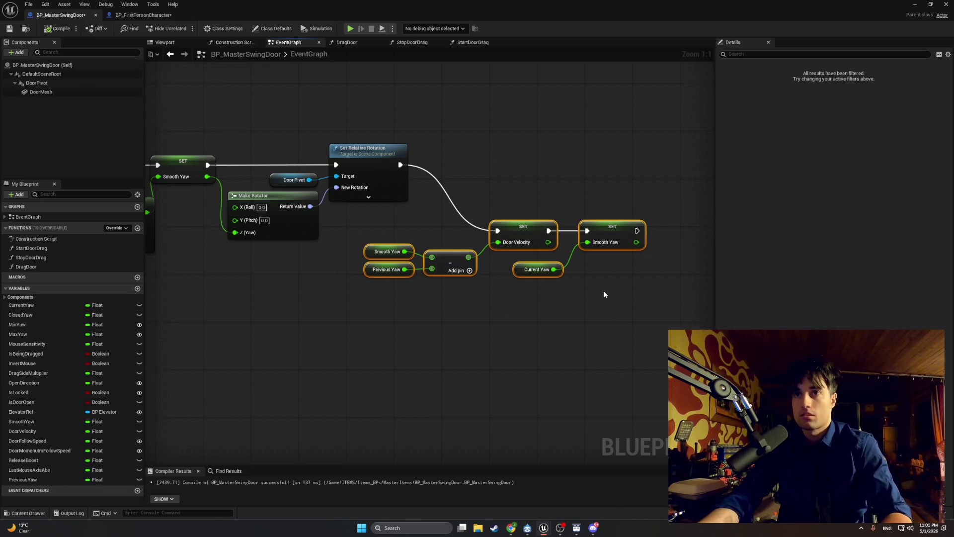
{"action": "left_click", "coordinate": [42, 480]}
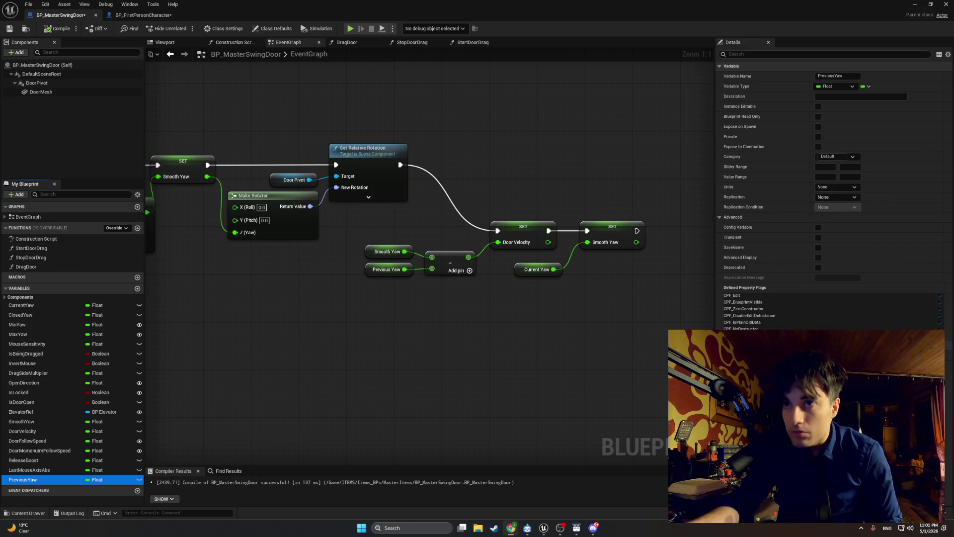
Step: Replace SET Smooth Yaw with a SET Previous Yaw node chained after SET Door Velocity
{"action": "left_click", "coordinate": [609, 230]}
{"action": "key", "text": "Delete"}
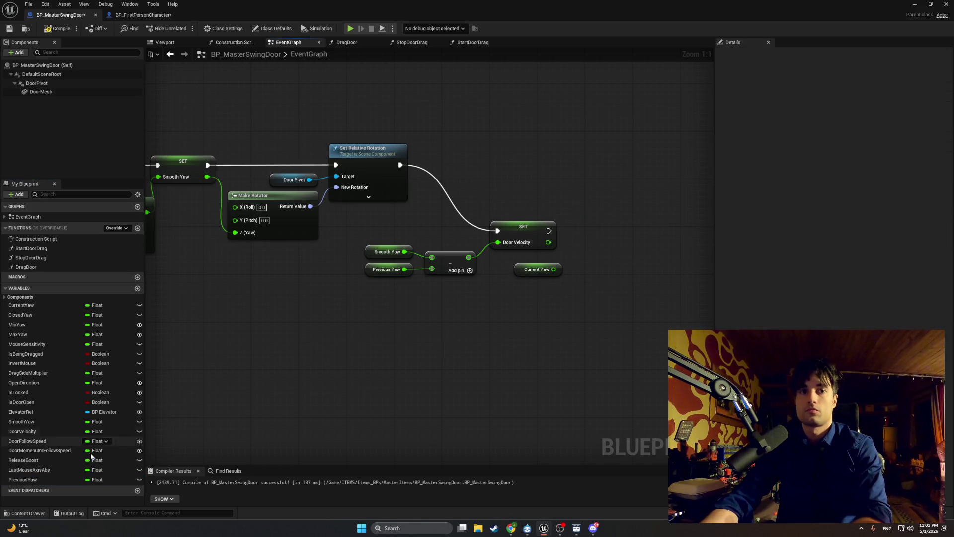
{"action": "mouse_move", "coordinate": [45, 479]}
{"action": "left_mouse_down"}
{"action": "mouse_move", "coordinate": [591, 212]}
{"action": "mouse_move", "coordinate": [592, 221]}
{"action": "left_mouse_up"}
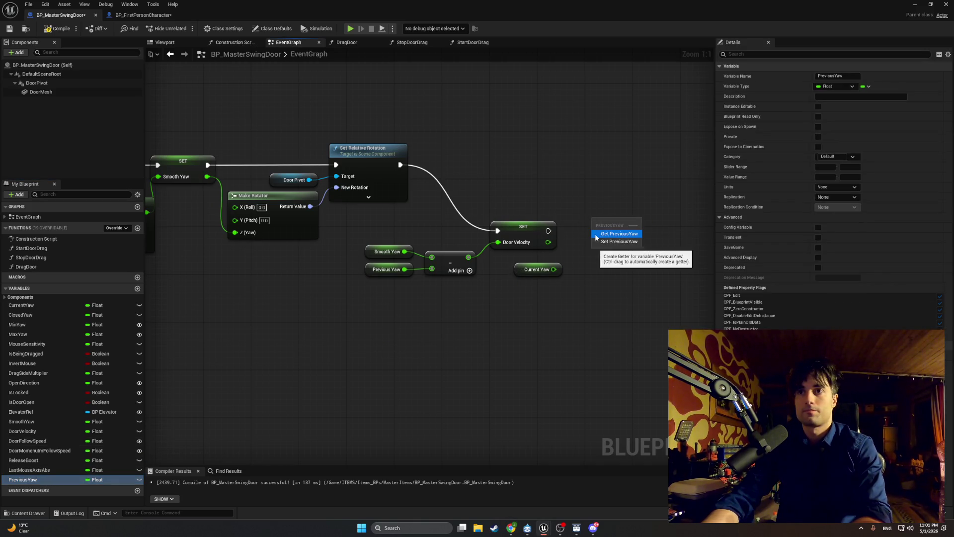
{"action": "left_click", "coordinate": [597, 234]}
{"action": "key", "text": "Delete"}
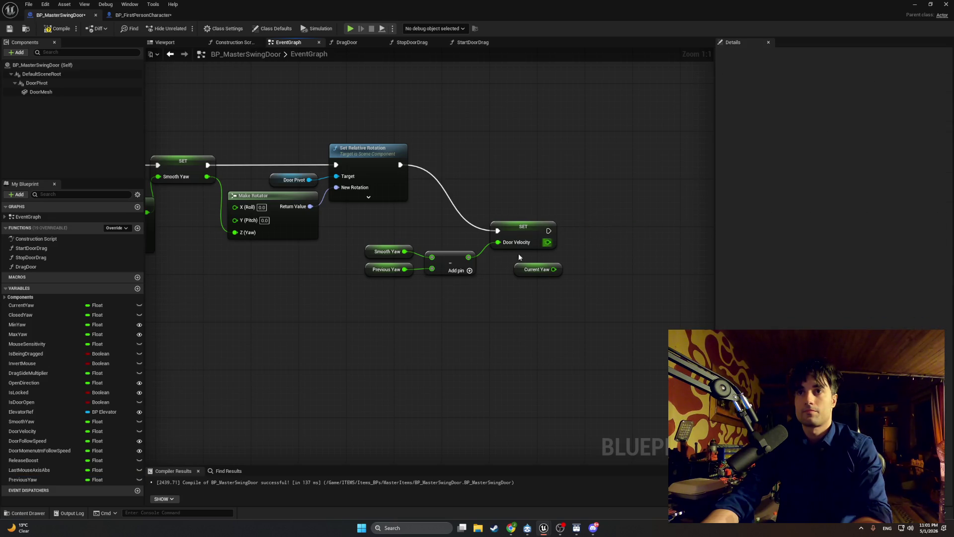
{"action": "left_click_drag", "start_coordinate": [53, 479], "coordinate": [628, 210]}
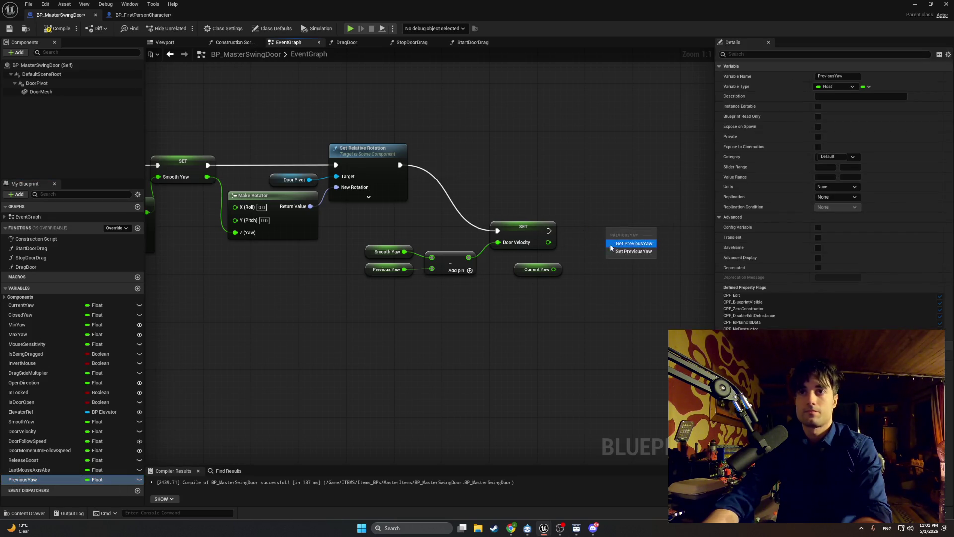
{"action": "left_click", "coordinate": [609, 244]}
{"action": "left_click_drag", "start_coordinate": [548, 231], "coordinate": [593, 231]}
Step: Swap the Current Yaw getter for a copied Smooth Yaw getter feeding Previous Yaw, compile, and screenshot the nodes
{"action": "left_click", "coordinate": [531, 270]}
{"action": "key", "text": "Delete"}
{"action": "left_click", "coordinate": [383, 251]}
{"action": "key", "text": "ctrl+c"}
{"action": "left_click", "coordinate": [542, 267]}
{"action": "key", "text": "ctrl+v"}
{"action": "left_click_drag", "start_coordinate": [584, 269], "coordinate": [593, 243]}
{"action": "left_click", "coordinate": [58, 28]}
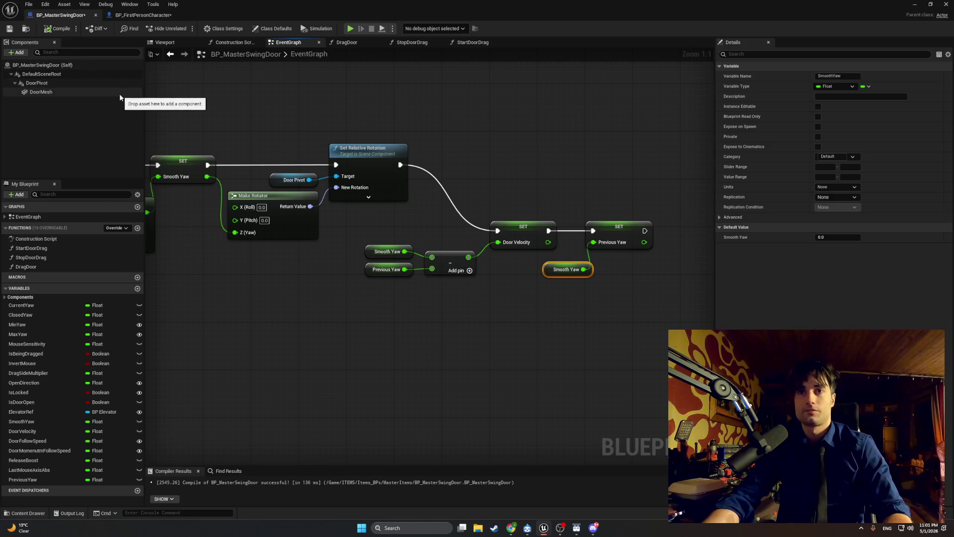
{"action": "key", "text": "super+shift+s"}
{"action": "mouse_move", "coordinate": [680, 326]}
{"action": "left_mouse_down"}
{"action": "mouse_move", "coordinate": [378, 193]}
{"action": "mouse_move", "coordinate": [304, 173]}
{"action": "left_mouse_up"}
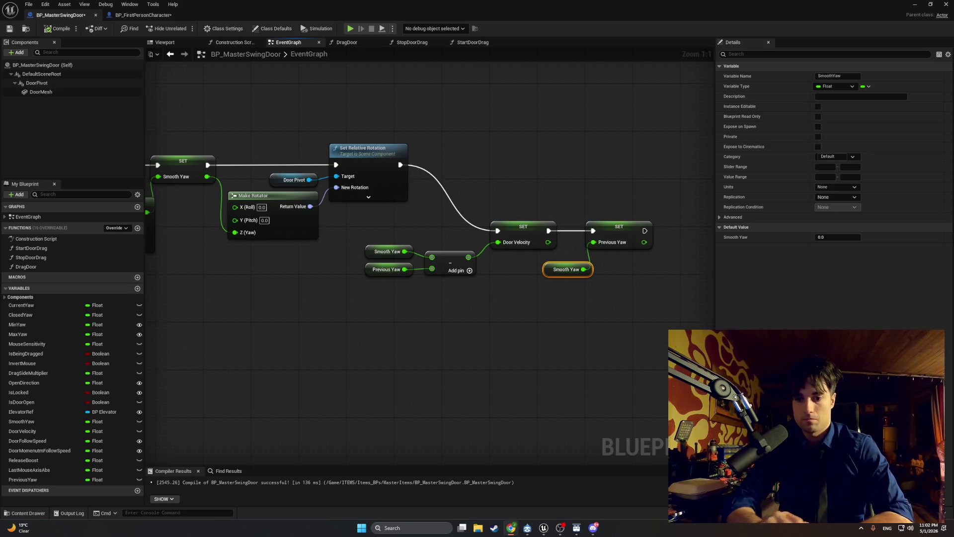
Step: Start a play test, swing the door open and walk through toward the staircase
{"action": "left_click", "coordinate": [915, 4]}
{"action": "left_click", "coordinate": [185, 28]}
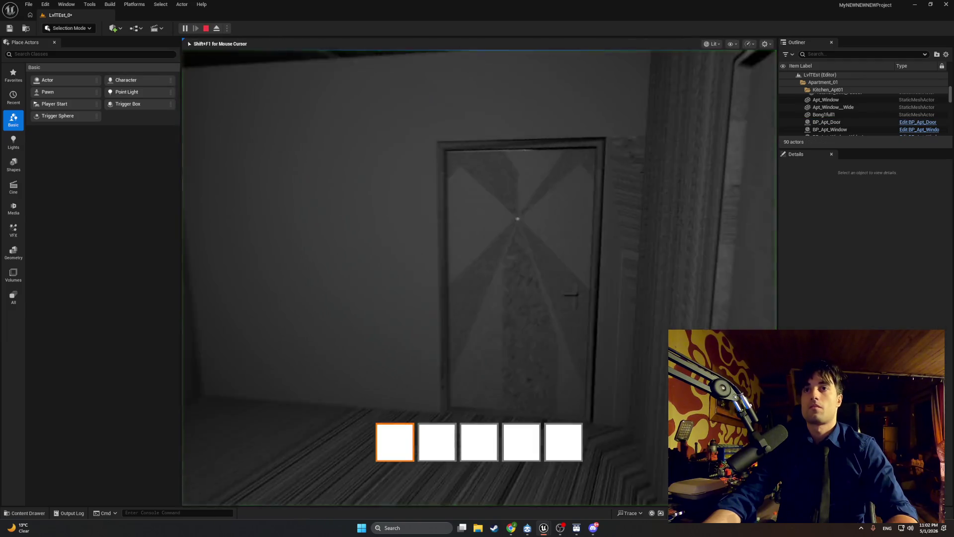
{"action": "key", "text": "e"}
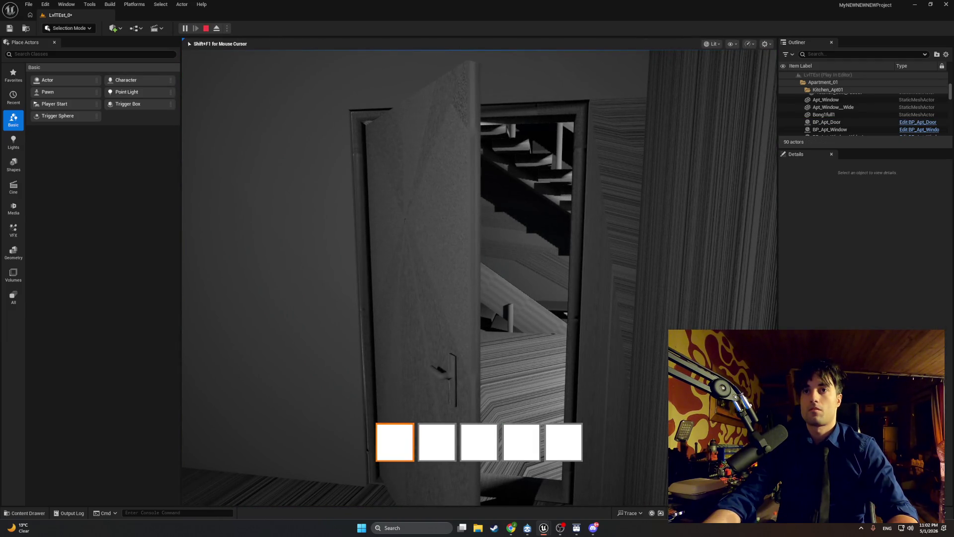
{"action": "key", "text": "w"}
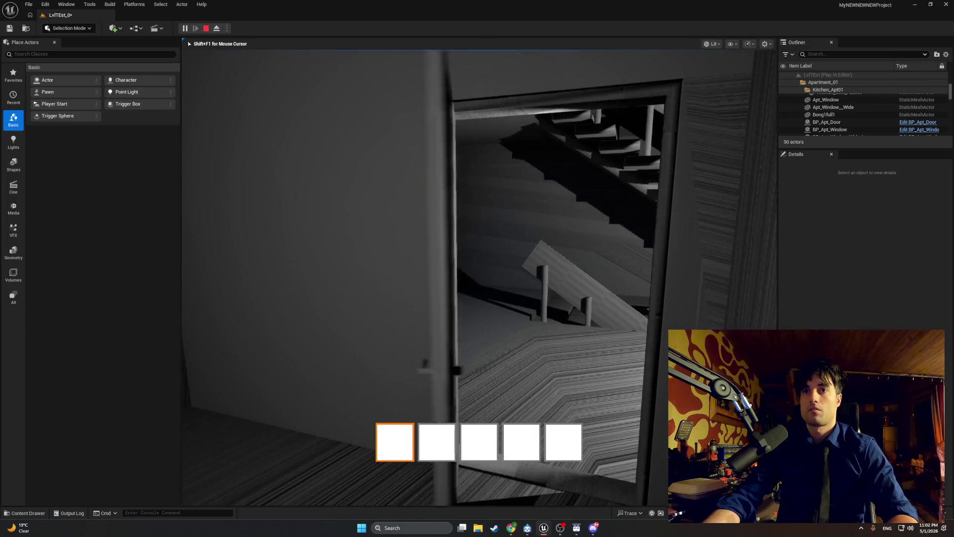
{"action": "key", "text": "w"}
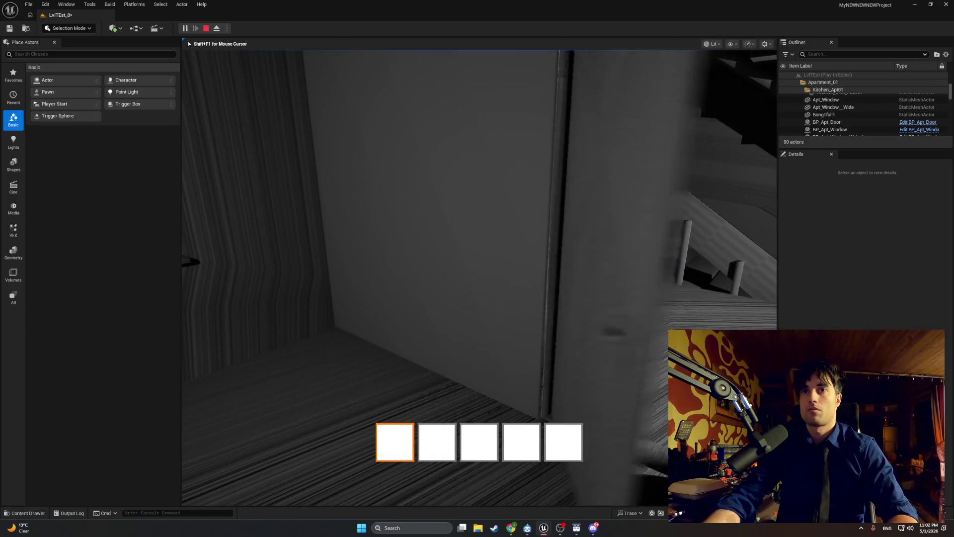
{"action": "key", "text": "w"}
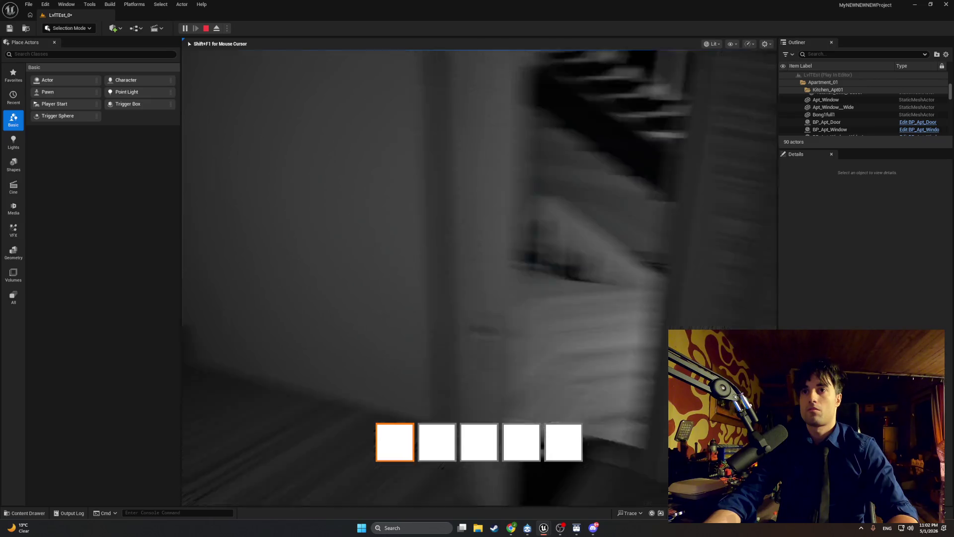
{"action": "key", "text": "w"}
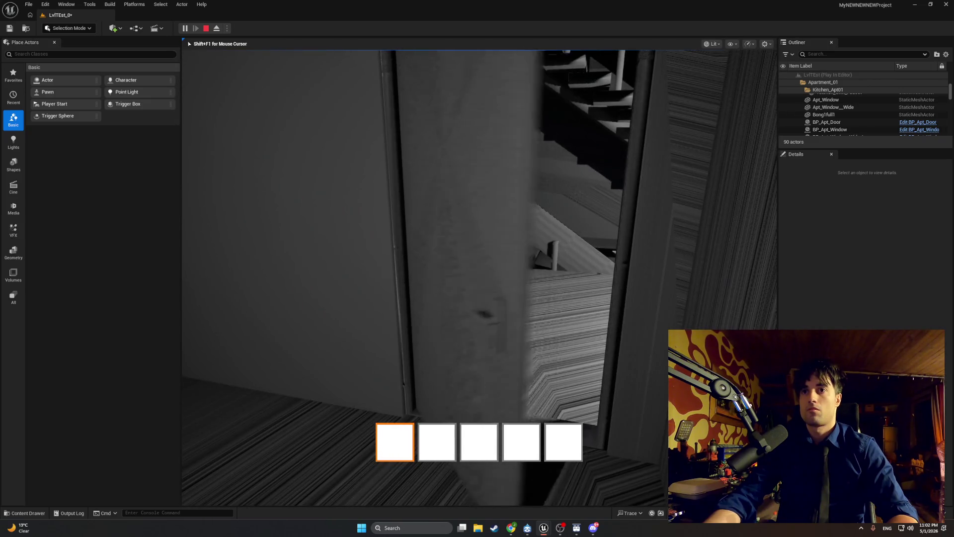
{"action": "key", "text": "w"}
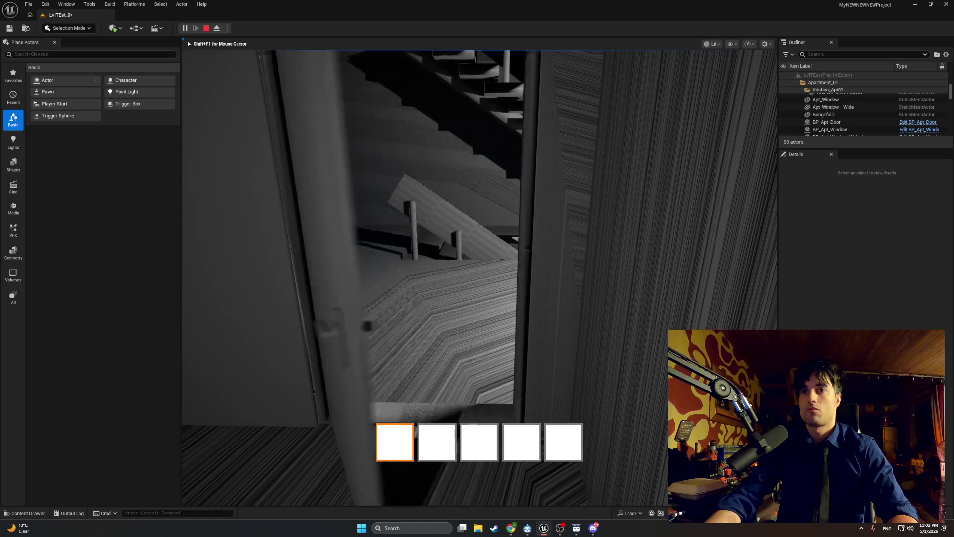
Step: Close the door over the staircase, reopen it, step into the doorway, and stop the test
{"action": "key", "text": "s"}
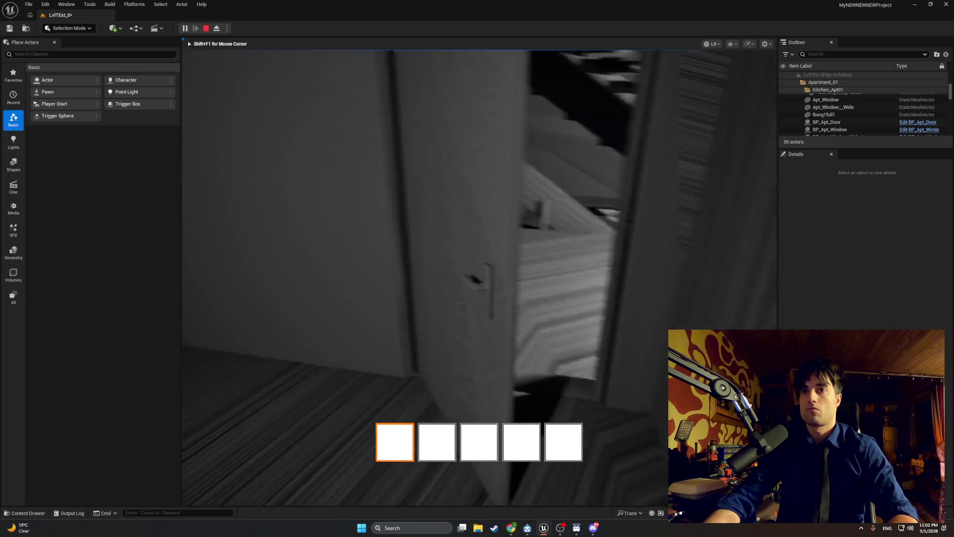
{"action": "key", "text": "w"}
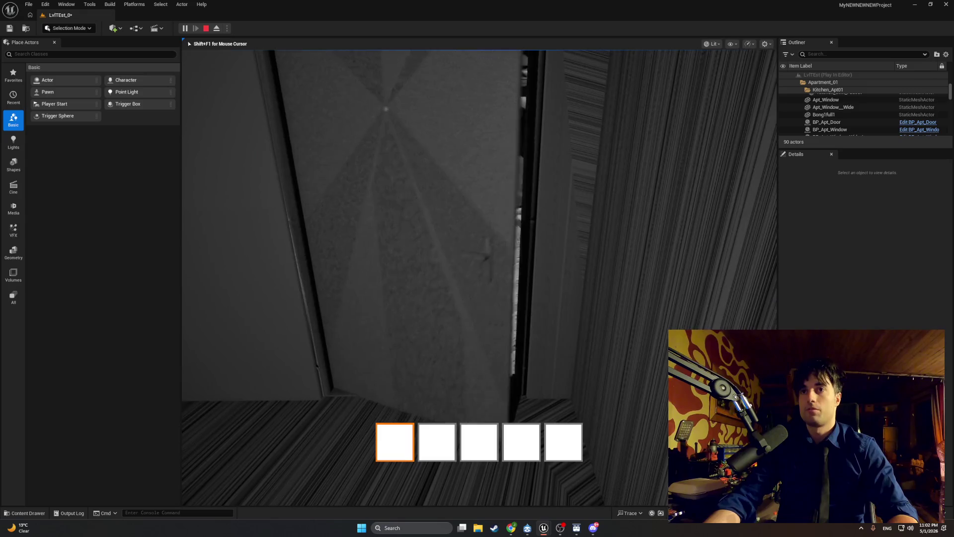
{"action": "key", "text": "e"}
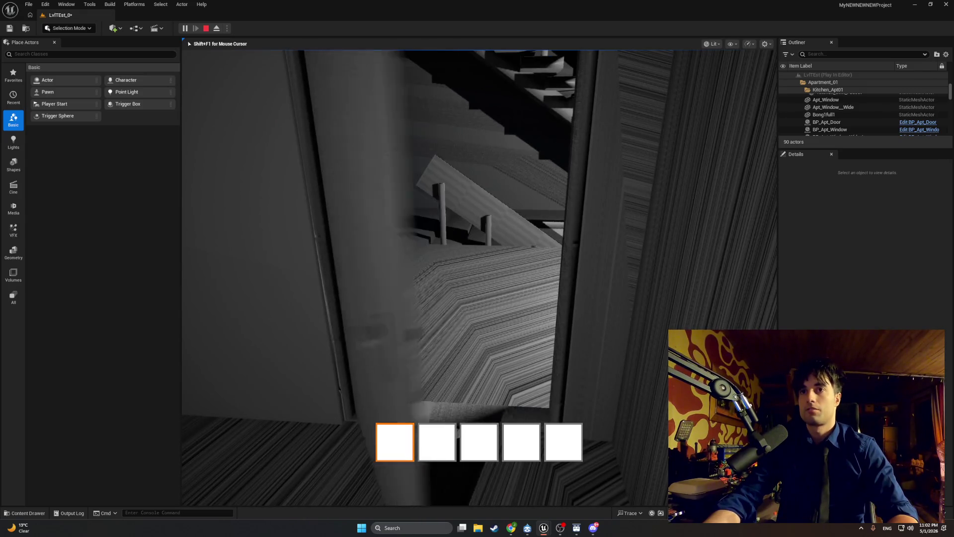
{"action": "key", "text": "e"}
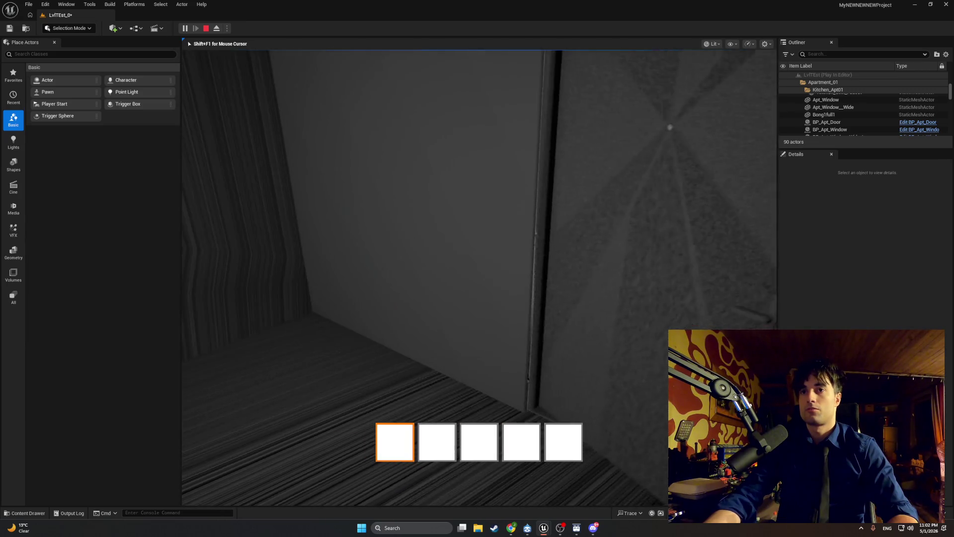
{"action": "key", "text": "e"}
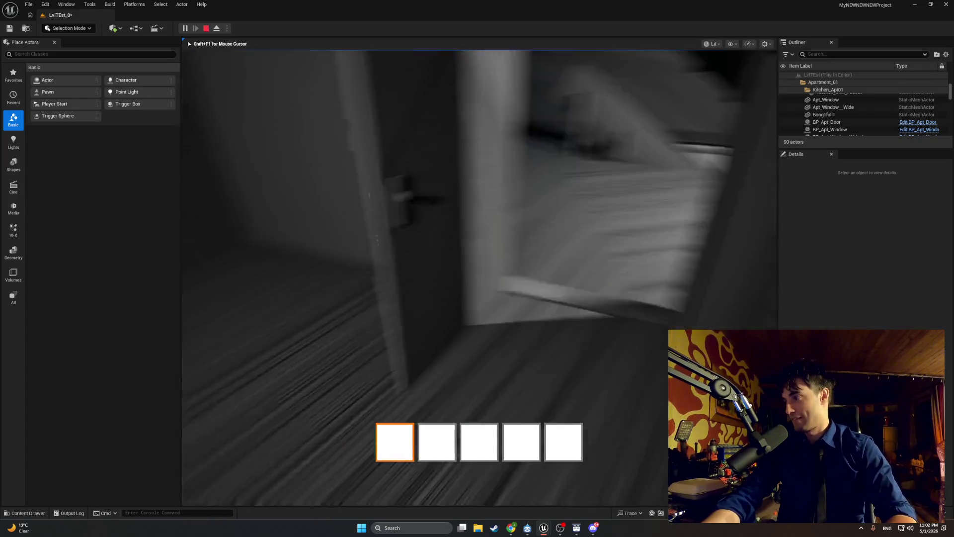
{"action": "key", "text": "w"}
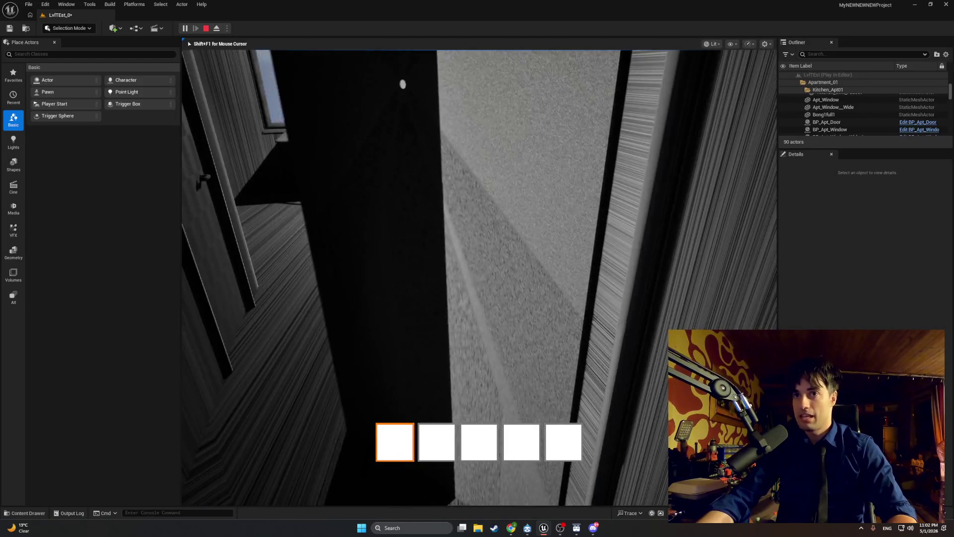
{"action": "key", "text": "Escape"}
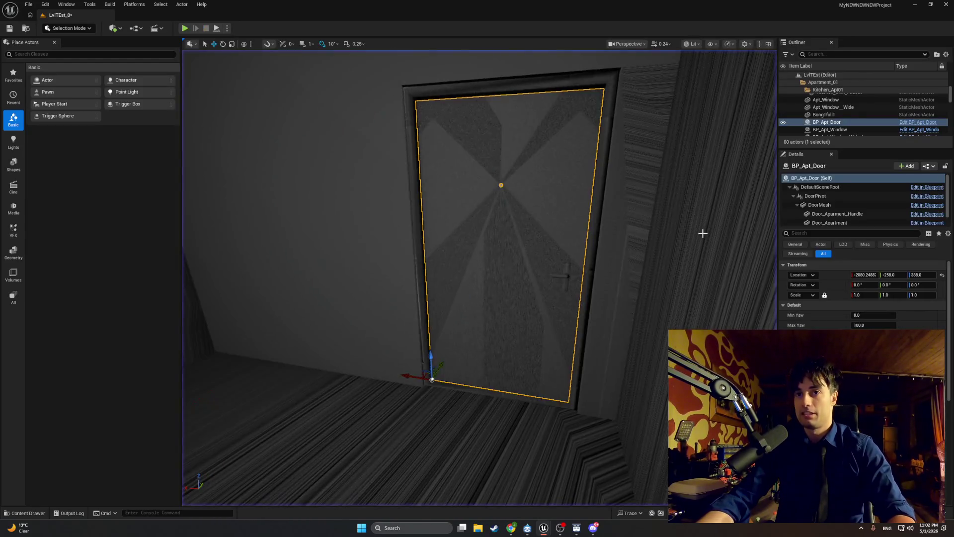
Step: Switch to the BP_MasterSwingDoor window and bring up the DragDoor function graph
{"action": "mouse_move", "coordinate": [544, 528]}
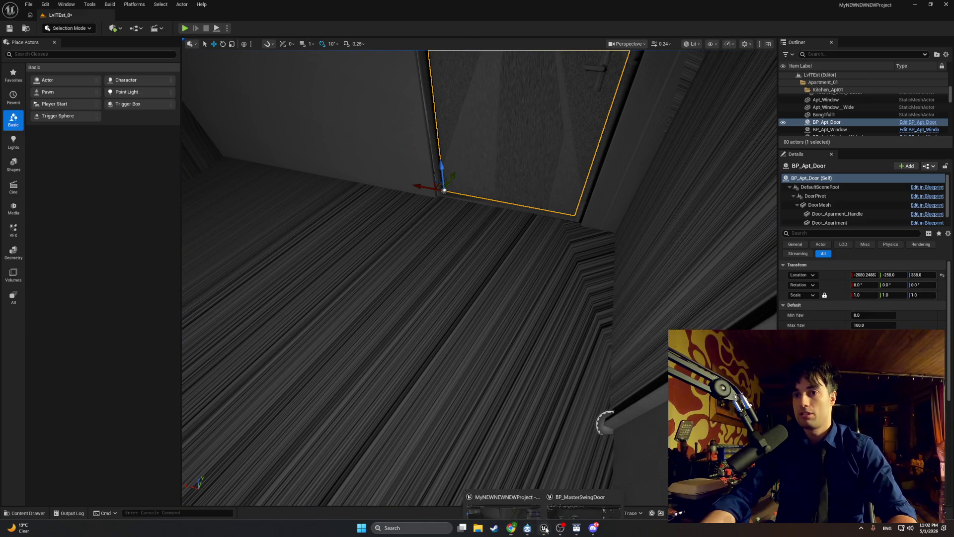
{"action": "left_click", "coordinate": [585, 504]}
{"action": "left_click_drag", "start_coordinate": [555, 364], "coordinate": [606, 362]}
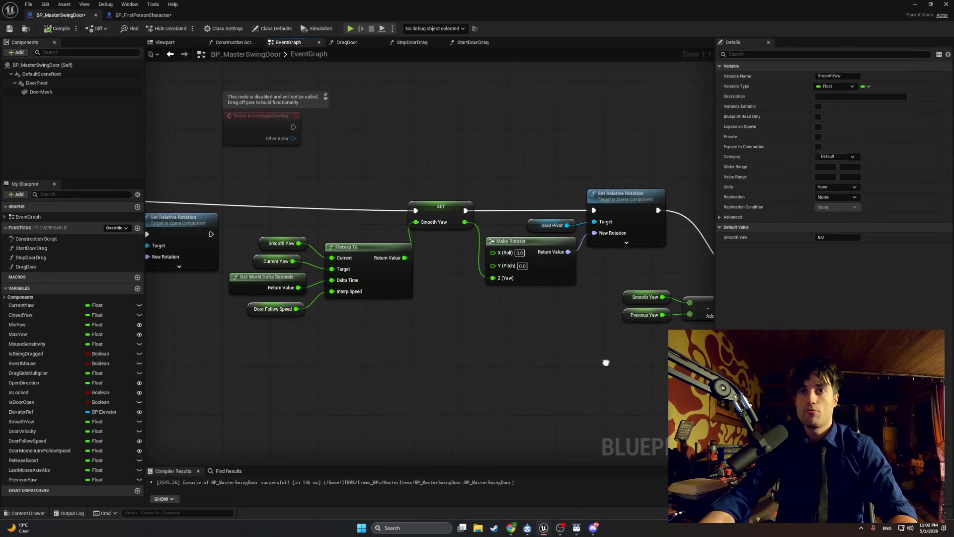
{"action": "left_click", "coordinate": [349, 44]}
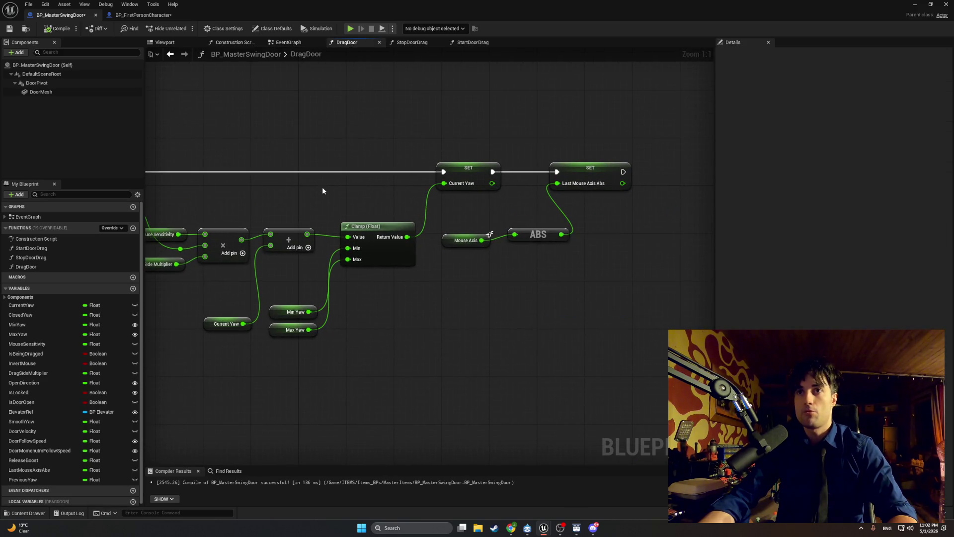
{"action": "scroll", "coordinate": [379, 188], "scroll_direction": "down", "scroll_amount": 3}
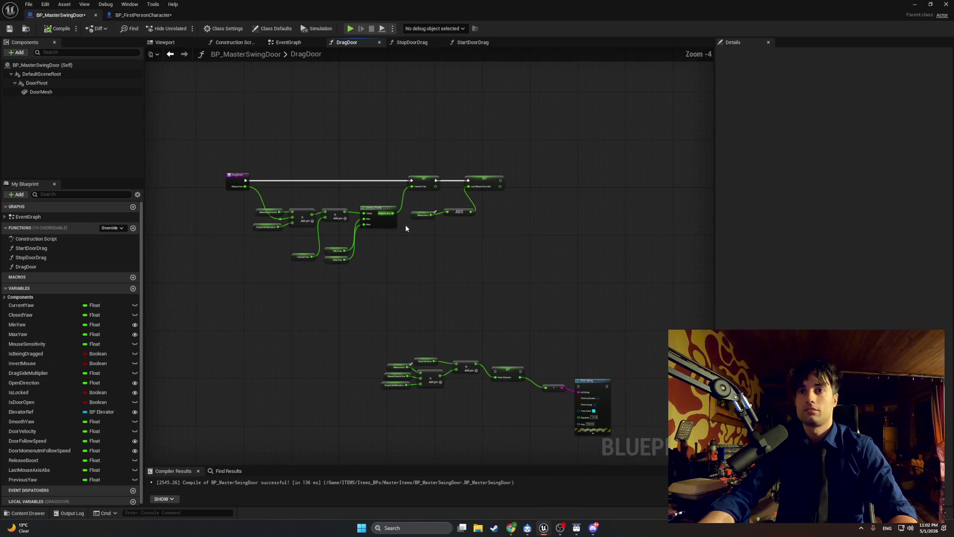
{"action": "scroll", "coordinate": [387, 252], "scroll_direction": "up", "scroll_amount": 3}
{"action": "left_click_drag", "start_coordinate": [387, 251], "coordinate": [394, 246]}
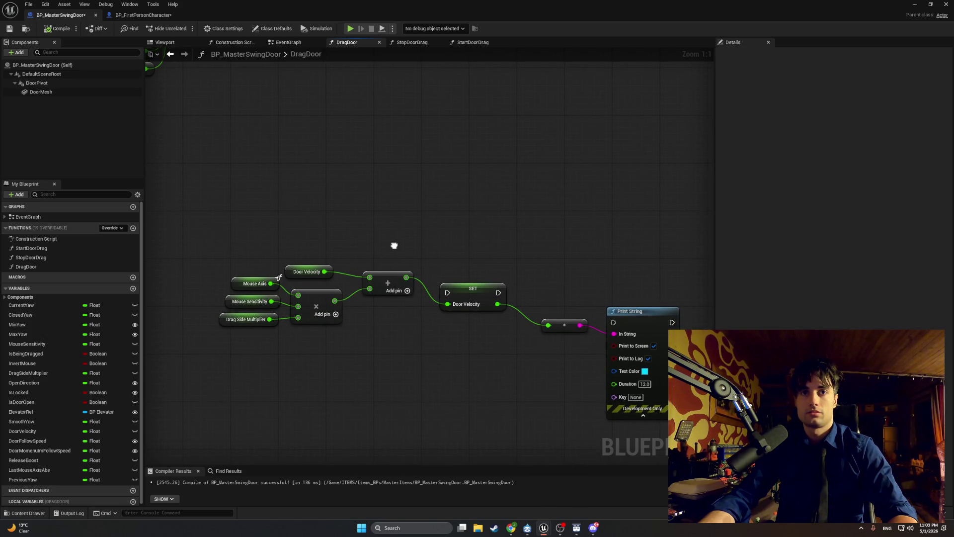
{"action": "scroll", "coordinate": [394, 245], "scroll_direction": "down", "scroll_amount": 2}
Step: Raise Min Yaw, Max Yaw and Current Yaw, and reposition Mouse Axis and SET Last Mouse Axis Abs
{"action": "left_click_drag", "start_coordinate": [596, 403], "coordinate": [276, 213]}
{"action": "key", "text": "Delete"}
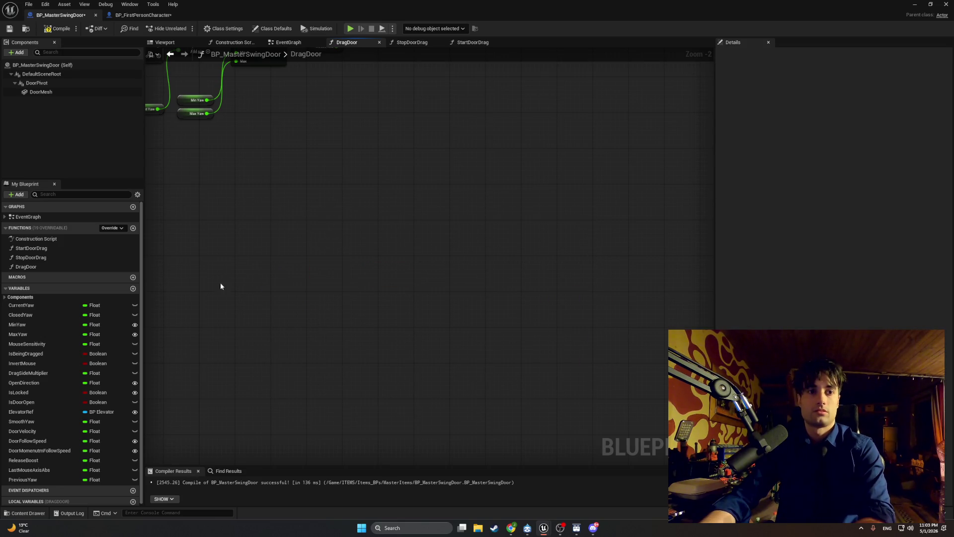
{"action": "key", "text": "ctrl+z"}
{"action": "scroll", "coordinate": [392, 288], "scroll_direction": "up", "scroll_amount": 2}
{"action": "mouse_move", "coordinate": [335, 337]}
{"action": "left_mouse_down"}
{"action": "mouse_move", "coordinate": [313, 293]}
{"action": "mouse_move", "coordinate": [309, 301]}
{"action": "mouse_move", "coordinate": [316, 258]}
{"action": "left_mouse_up"}
{"action": "left_click_drag", "start_coordinate": [313, 325], "coordinate": [311, 287]}
{"action": "left_click_drag", "start_coordinate": [418, 242], "coordinate": [424, 242]}
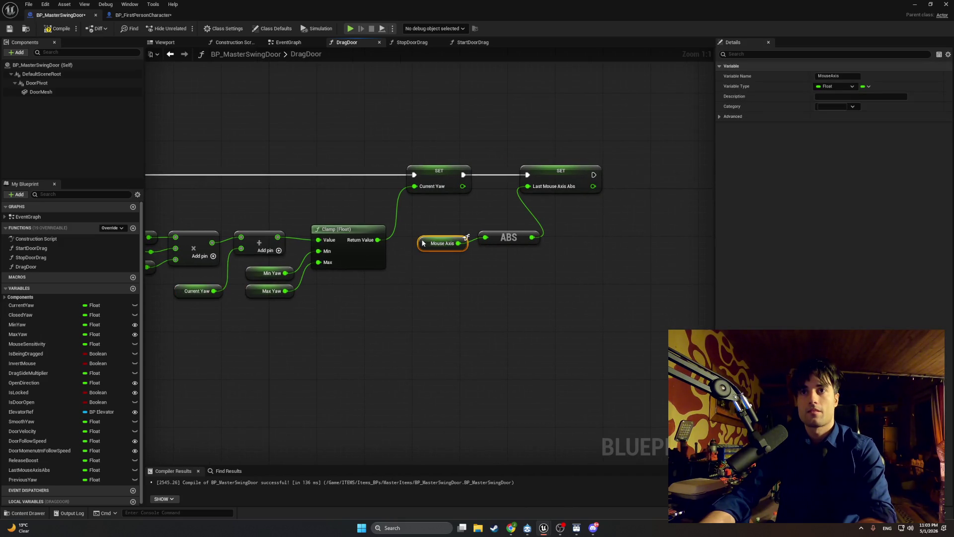
{"action": "mouse_move", "coordinate": [582, 277]}
{"action": "left_mouse_down"}
{"action": "mouse_move", "coordinate": [432, 234]}
{"action": "mouse_move", "coordinate": [455, 233]}
{"action": "mouse_move", "coordinate": [410, 306]}
{"action": "mouse_move", "coordinate": [406, 288]}
{"action": "left_mouse_up"}
{"action": "left_click_drag", "start_coordinate": [545, 172], "coordinate": [514, 173]}
Step: Add a reroute point on the Mouse Axis wire and move the clamp math block up and right
{"action": "left_click_drag", "start_coordinate": [422, 207], "coordinate": [600, 212]}
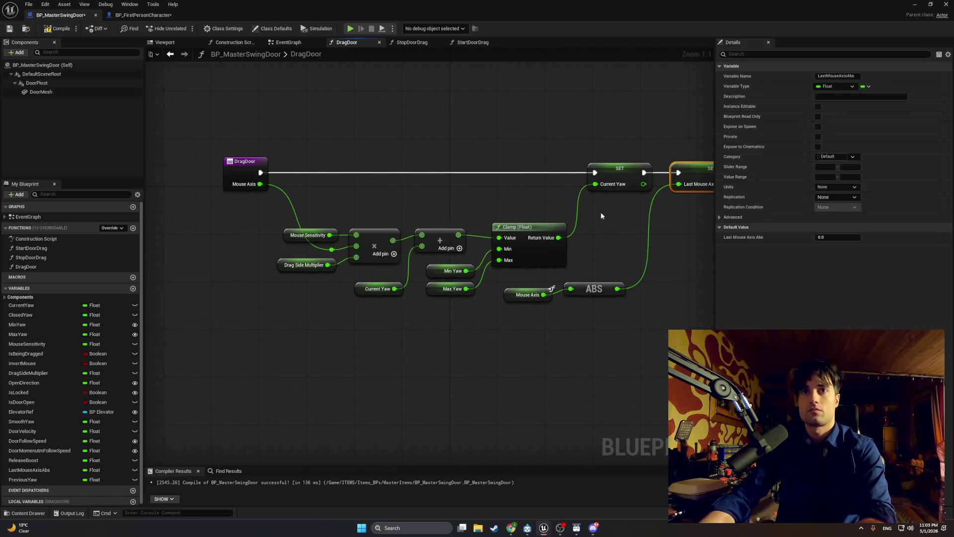
{"action": "double_click", "coordinate": [293, 208]}
{"action": "mouse_move", "coordinate": [289, 201]}
{"action": "left_mouse_down"}
{"action": "mouse_move", "coordinate": [271, 220]}
{"action": "mouse_move", "coordinate": [267, 250]}
{"action": "mouse_move", "coordinate": [280, 253]}
{"action": "left_mouse_up"}
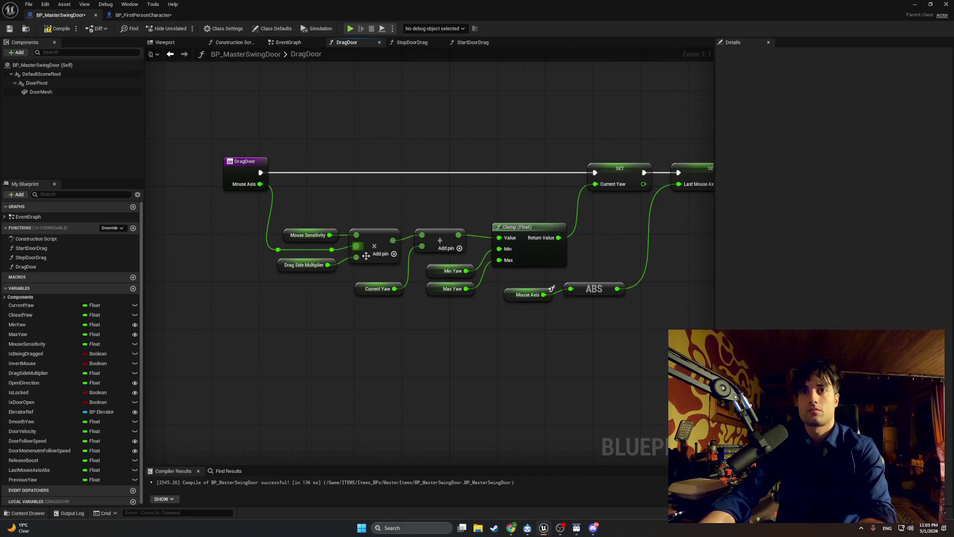
{"action": "mouse_move", "coordinate": [542, 200]}
{"action": "left_mouse_down"}
{"action": "mouse_move", "coordinate": [312, 290]}
{"action": "mouse_move", "coordinate": [300, 284]}
{"action": "left_mouse_up"}
{"action": "left_click_drag", "start_coordinate": [500, 227], "coordinate": [513, 192]}
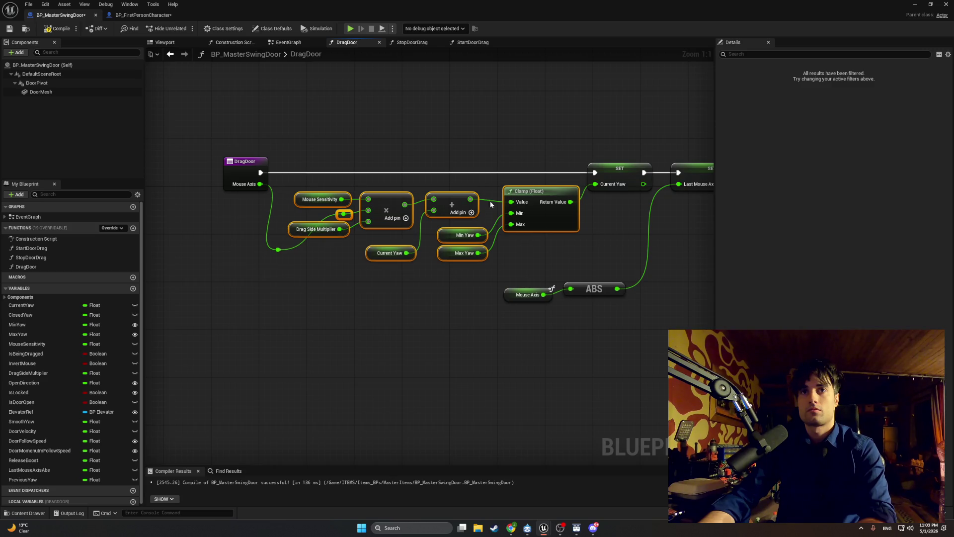
Step: Delete the reroute point and rewire Mouse Axis and Drag Side Multiplier into the multiply node
{"action": "left_click", "coordinate": [271, 249]}
{"action": "right_click", "coordinate": [270, 249]}
{"action": "left_click", "coordinate": [266, 251]}
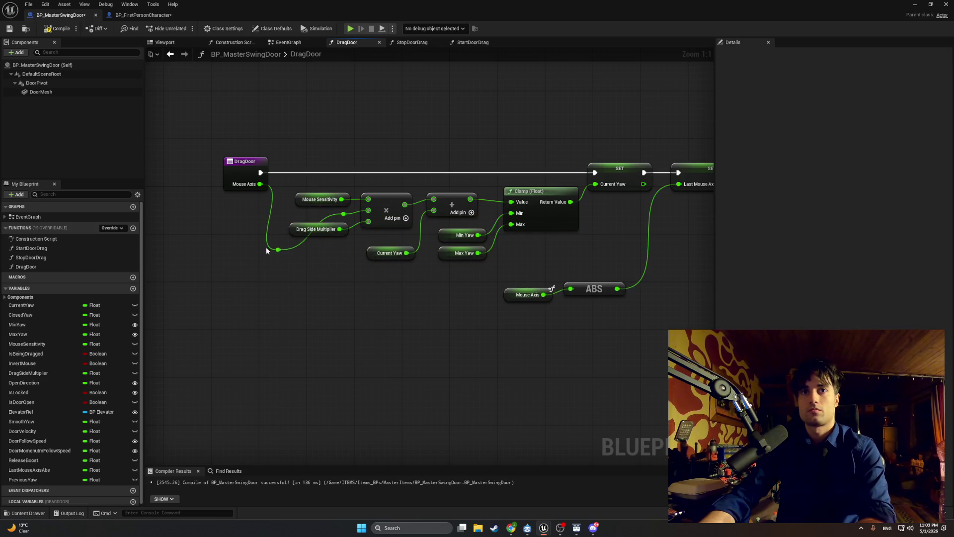
{"action": "right_click", "coordinate": [278, 249]}
{"action": "left_click", "coordinate": [271, 249]}
{"action": "key", "text": "Delete"}
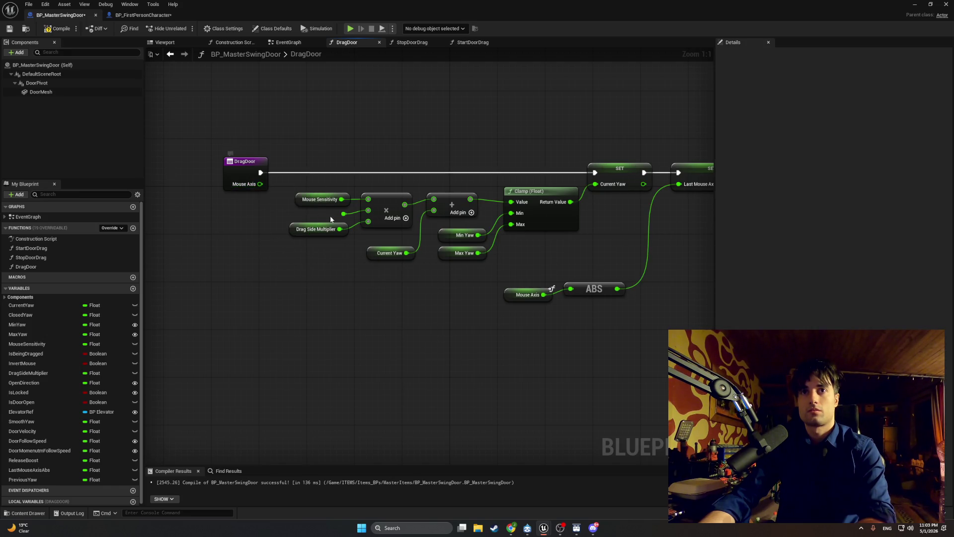
{"action": "left_click_drag", "start_coordinate": [340, 228], "coordinate": [367, 221]}
{"action": "mouse_move", "coordinate": [260, 183]}
{"action": "left_mouse_down"}
{"action": "mouse_move", "coordinate": [338, 216]}
{"action": "mouse_move", "coordinate": [283, 214]}
{"action": "left_mouse_up"}
Step: Raise Mouse Axis and ABS beside the Clamp row, then view StartDoorDrag and StopDoorDrag
{"action": "left_click_drag", "start_coordinate": [421, 124], "coordinate": [351, 128]}
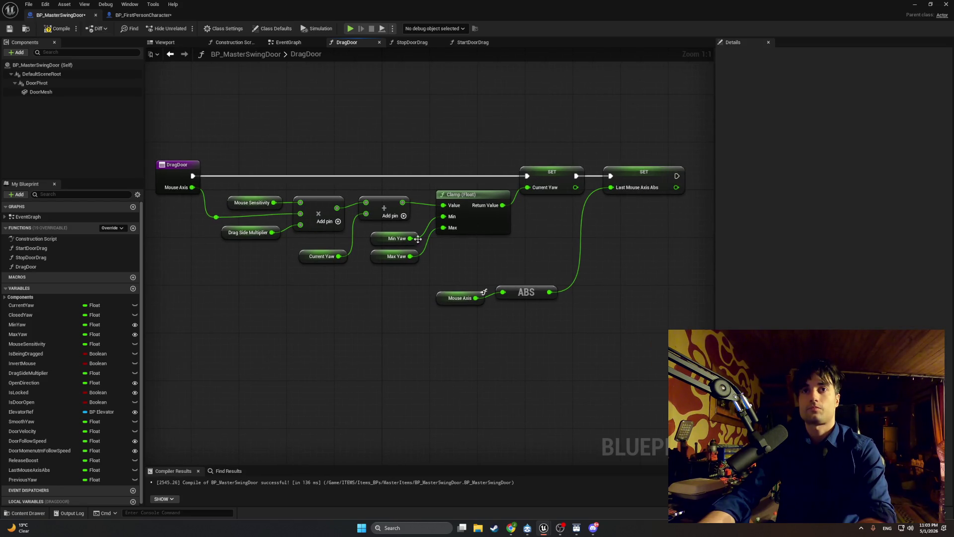
{"action": "left_click_drag", "start_coordinate": [556, 338], "coordinate": [425, 278]}
{"action": "left_click_drag", "start_coordinate": [520, 291], "coordinate": [519, 248]}
{"action": "left_click", "coordinate": [318, 160]}
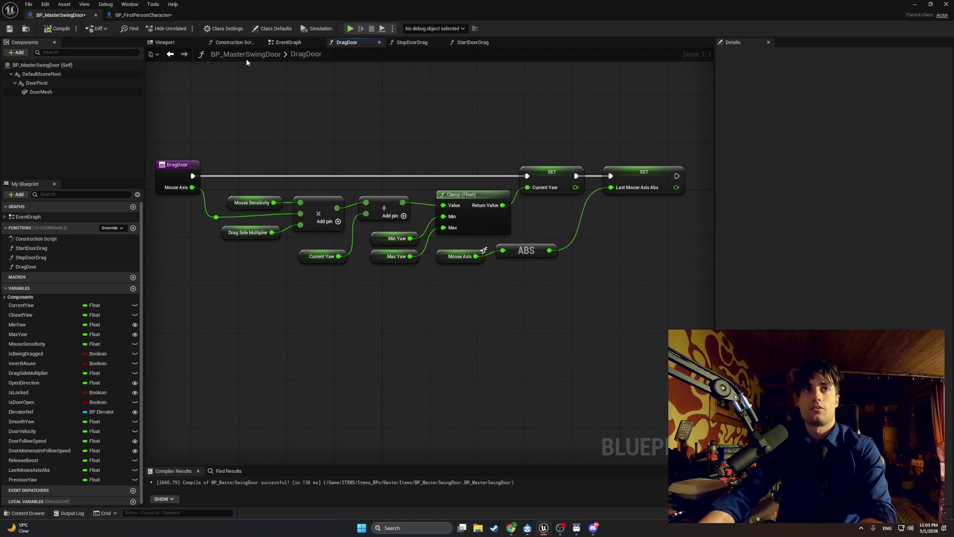
{"action": "left_click", "coordinate": [471, 42]}
{"action": "mouse_move", "coordinate": [442, 74]}
{"action": "left_mouse_down"}
{"action": "mouse_move", "coordinate": [315, 145]}
{"action": "mouse_move", "coordinate": [222, 135]}
{"action": "mouse_move", "coordinate": [426, 128]}
{"action": "left_mouse_up"}
{"action": "left_click", "coordinate": [412, 43]}
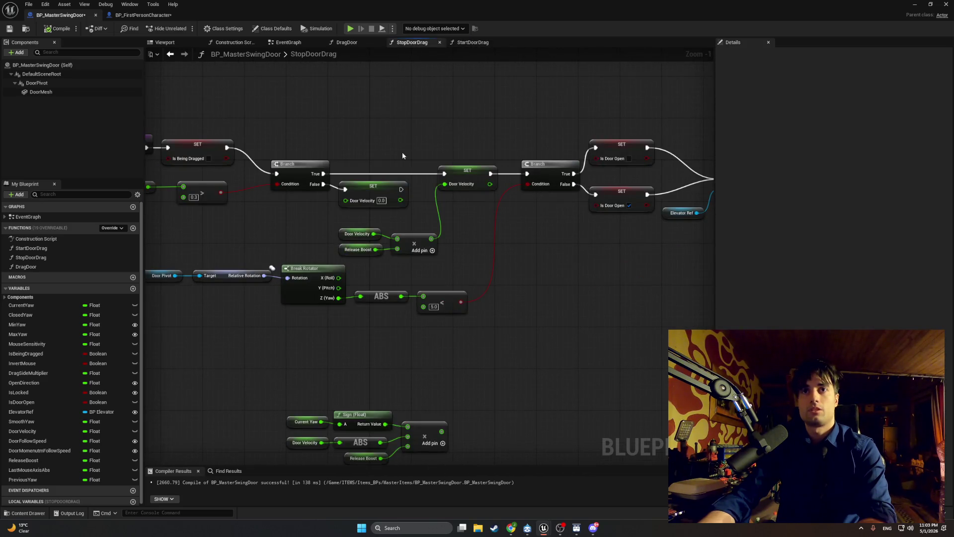
Step: Delete the unused bottom cluster and leftover velocity compare chain in StopDoorDrag, then compile
{"action": "scroll", "coordinate": [373, 214], "scroll_direction": "up", "scroll_amount": 1}
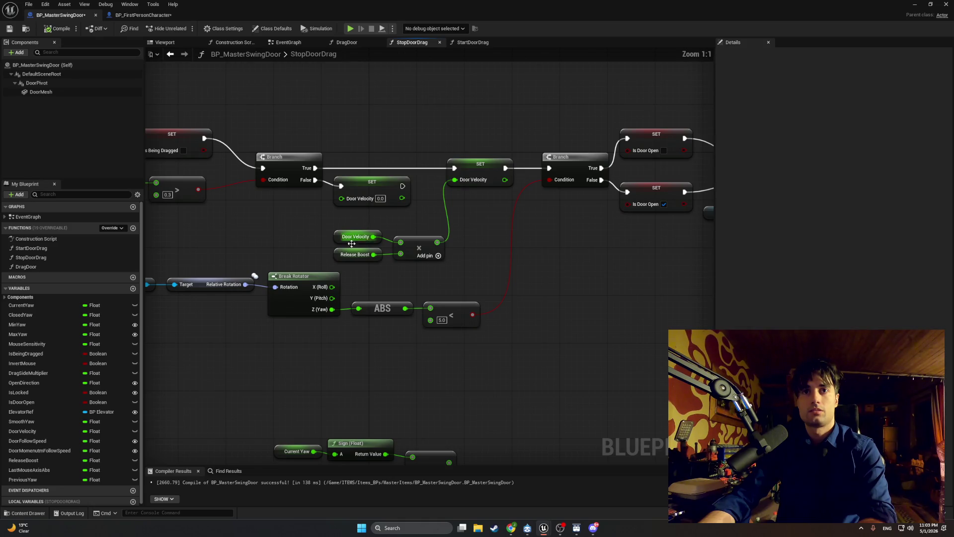
{"action": "mouse_move", "coordinate": [404, 356]}
{"action": "left_mouse_down"}
{"action": "mouse_move", "coordinate": [252, 278]}
{"action": "mouse_move", "coordinate": [446, 337]}
{"action": "mouse_move", "coordinate": [439, 287]}
{"action": "left_mouse_up"}
{"action": "key", "text": "Delete"}
{"action": "left_click_drag", "start_coordinate": [384, 322], "coordinate": [489, 322]}
{"action": "mouse_move", "coordinate": [464, 315]}
{"action": "left_mouse_down"}
{"action": "mouse_move", "coordinate": [362, 266]}
{"action": "mouse_move", "coordinate": [248, 264]}
{"action": "left_mouse_up"}
{"action": "key", "text": "Delete"}
{"action": "key", "text": "F7"}
Step: Move the Door Pivot-to-compare node chain up and left
{"action": "mouse_move", "coordinate": [383, 194]}
{"action": "left_mouse_down"}
{"action": "mouse_move", "coordinate": [78, 194]}
{"action": "mouse_move", "coordinate": [143, 229]}
{"action": "left_mouse_up"}
{"action": "mouse_move", "coordinate": [613, 356]}
{"action": "left_mouse_down"}
{"action": "mouse_move", "coordinate": [256, 243]}
{"action": "mouse_move", "coordinate": [207, 255]}
{"action": "left_mouse_up"}
{"action": "mouse_move", "coordinate": [392, 267]}
{"action": "left_mouse_down"}
{"action": "mouse_move", "coordinate": [359, 260]}
{"action": "mouse_move", "coordinate": [344, 236]}
{"action": "left_mouse_up"}
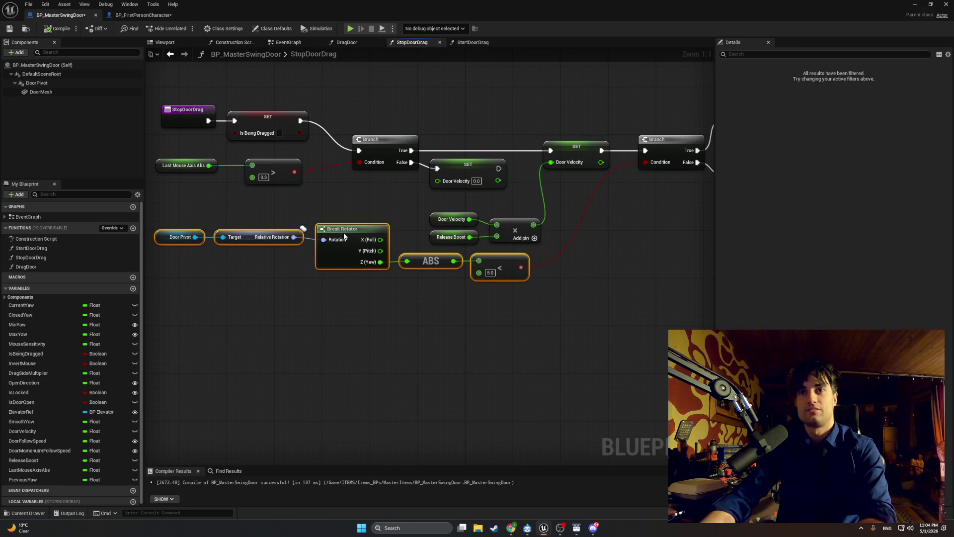
{"action": "left_click", "coordinate": [406, 206]}
{"action": "left_click_drag", "start_coordinate": [405, 206], "coordinate": [346, 239]}
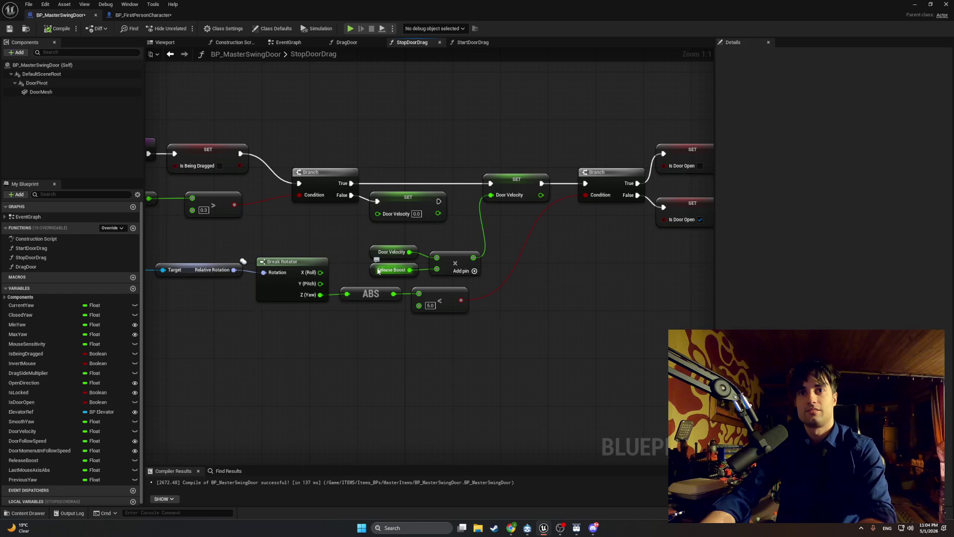
Step: Set Release Boost's default value to 8.0, compile, and start a play test
{"action": "left_click", "coordinate": [412, 268]}
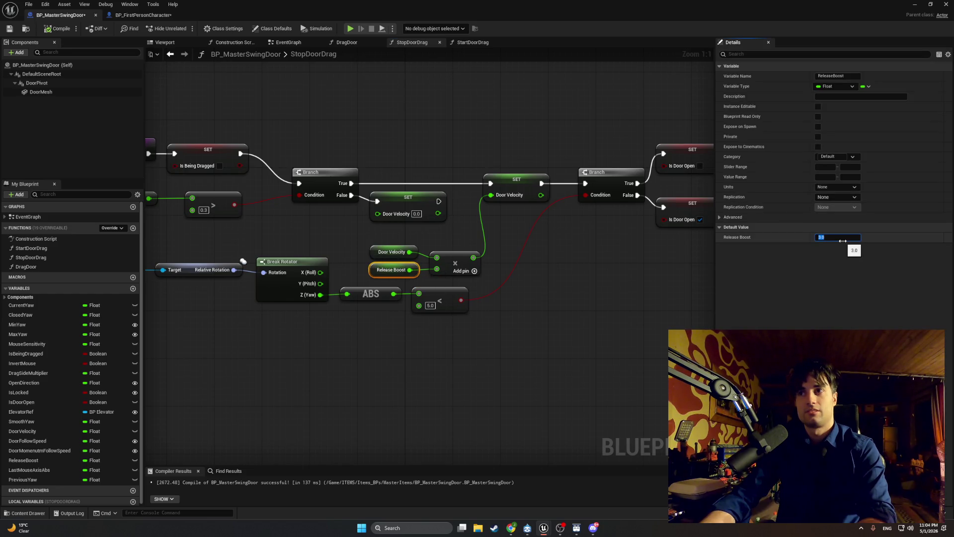
{"action": "type", "text": "8"}
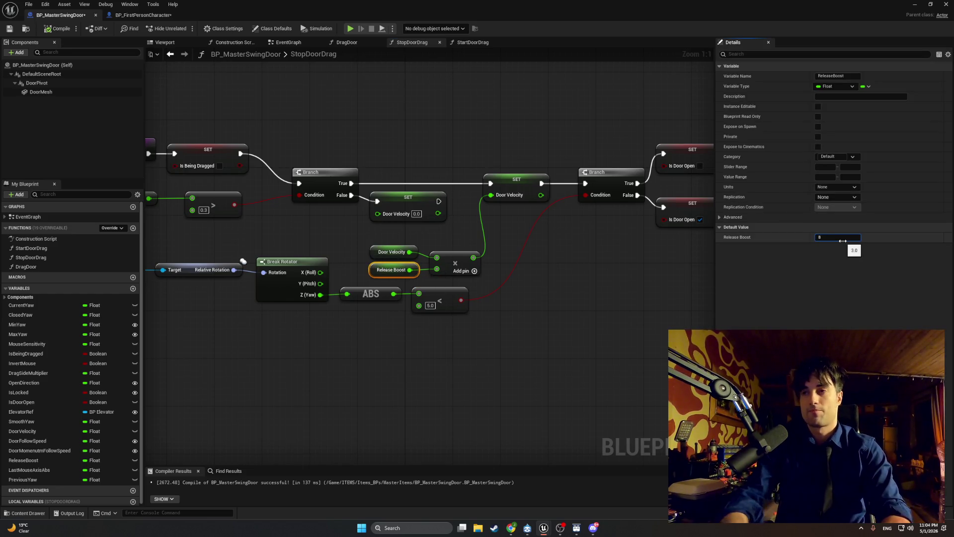
{"action": "left_click", "coordinate": [58, 28]}
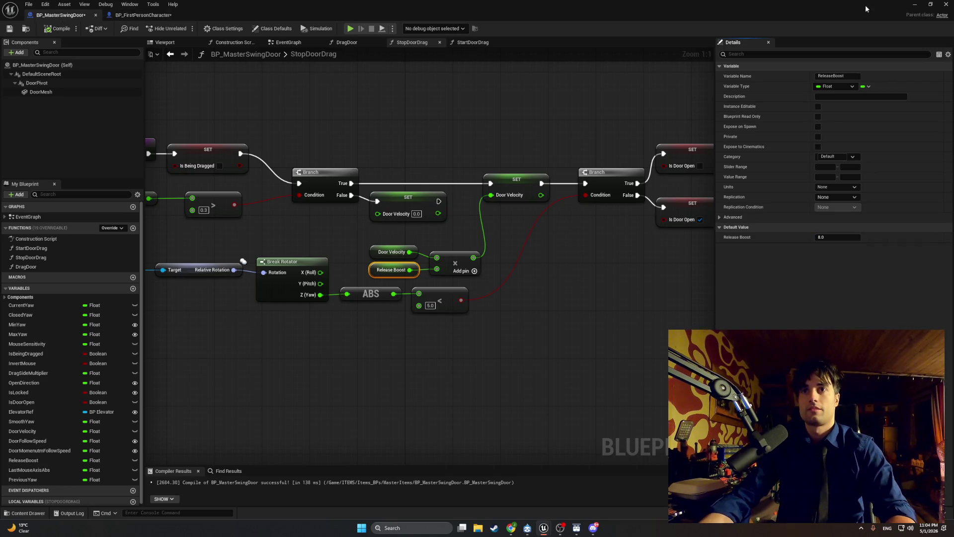
{"action": "left_click", "coordinate": [914, 5]}
{"action": "left_click", "coordinate": [185, 28]}
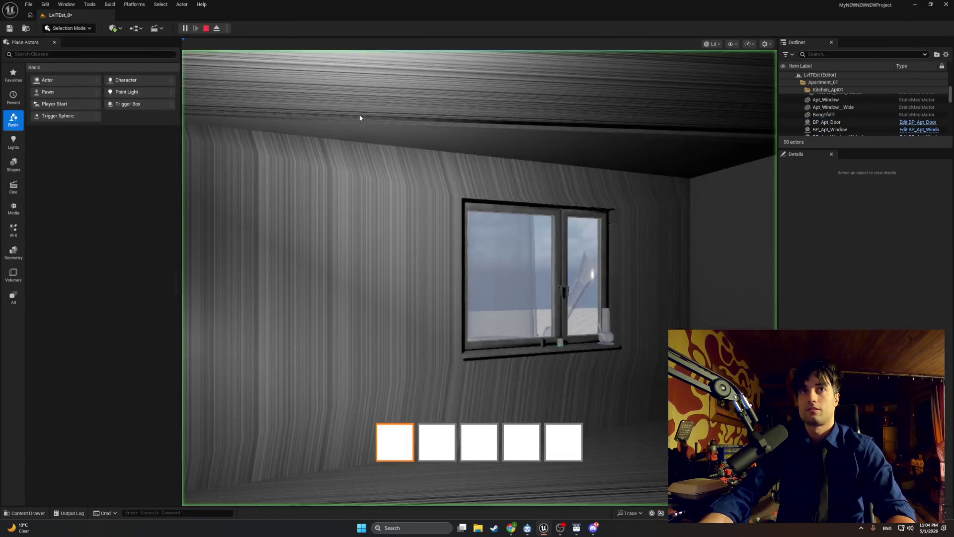
Step: Swing the door open and let it shut with Release Boost at 8.0, then stop playing
{"action": "key", "text": "e"}
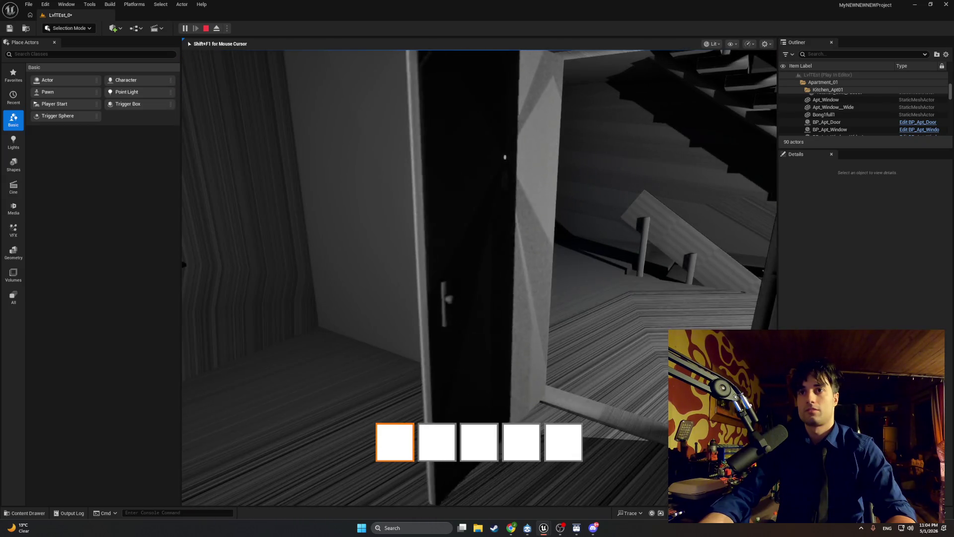
{"action": "key", "text": "e"}
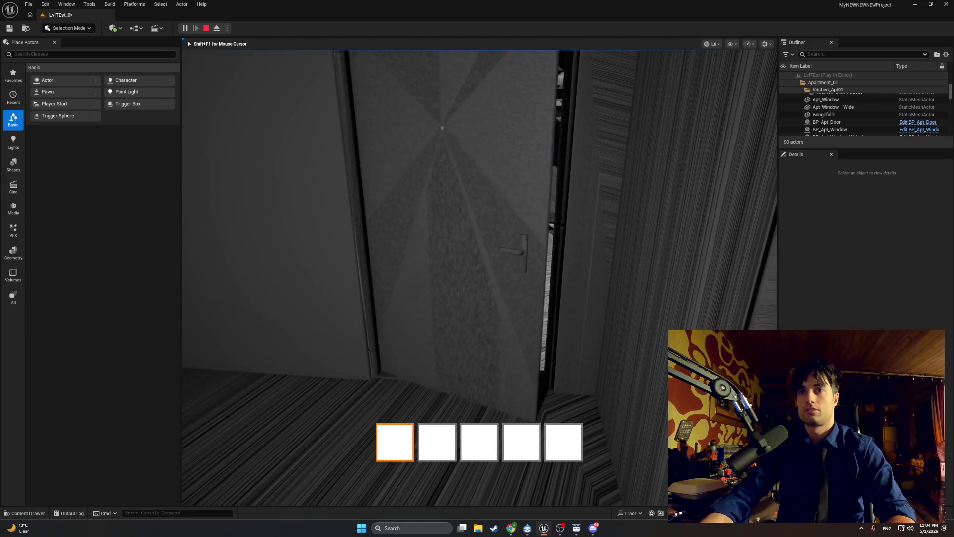
{"action": "key", "text": "e"}
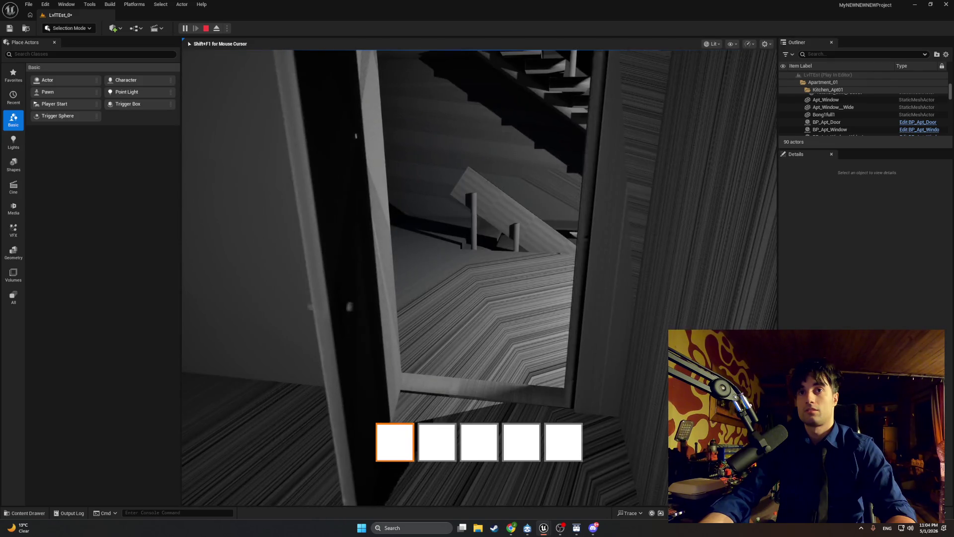
{"action": "key", "text": "e"}
{"action": "key", "text": "Escape"}
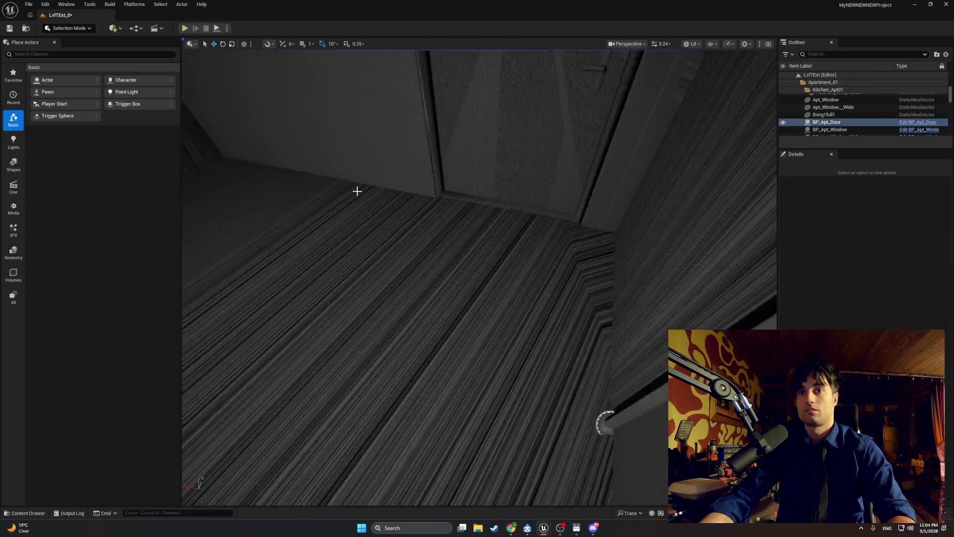
Step: Back in BP_MasterSwingDoor, check the Release Boost default and recompile with F7
{"action": "key", "text": "f"}
{"action": "mouse_move", "coordinate": [544, 527]}
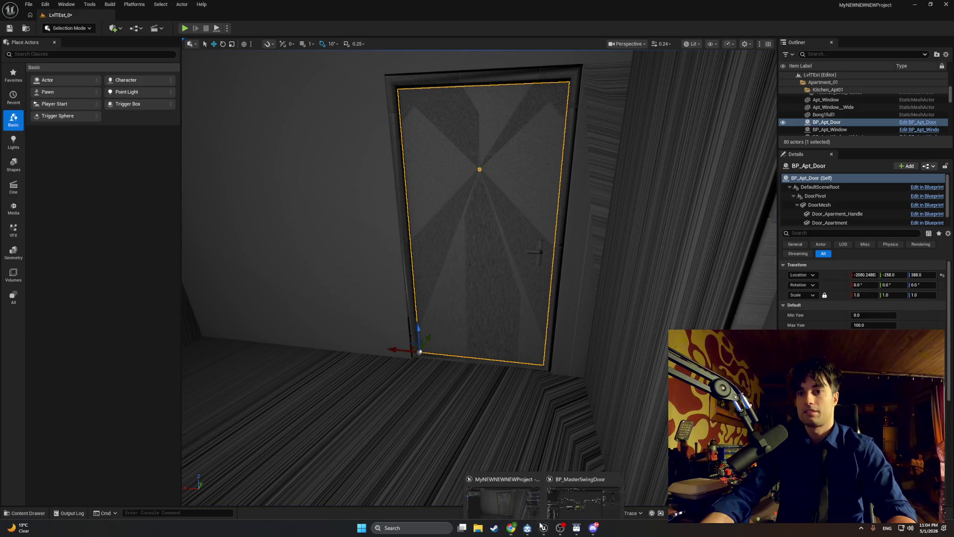
{"action": "left_click", "coordinate": [578, 504]}
{"action": "left_click", "coordinate": [833, 238]}
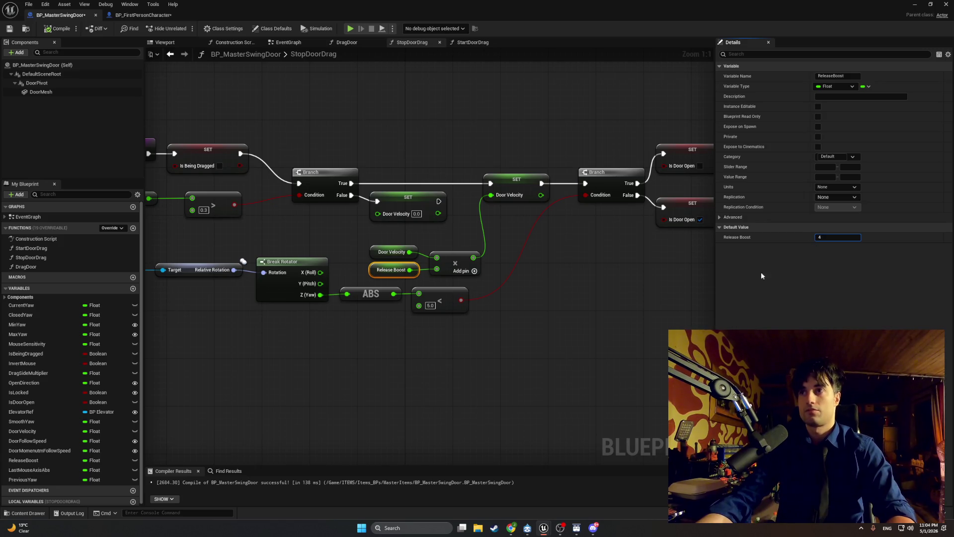
{"action": "left_click", "coordinate": [352, 129]}
{"action": "key", "text": "F7"}
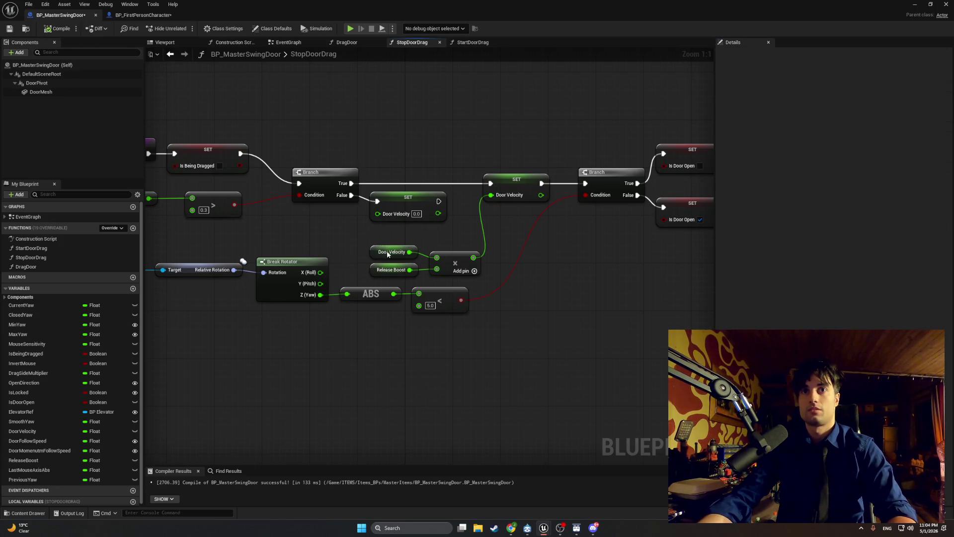
{"action": "left_click", "coordinate": [389, 270]}
Step: Run another play test of the apartment door with Alt+P, then stop it
{"action": "left_click", "coordinate": [915, 4]}
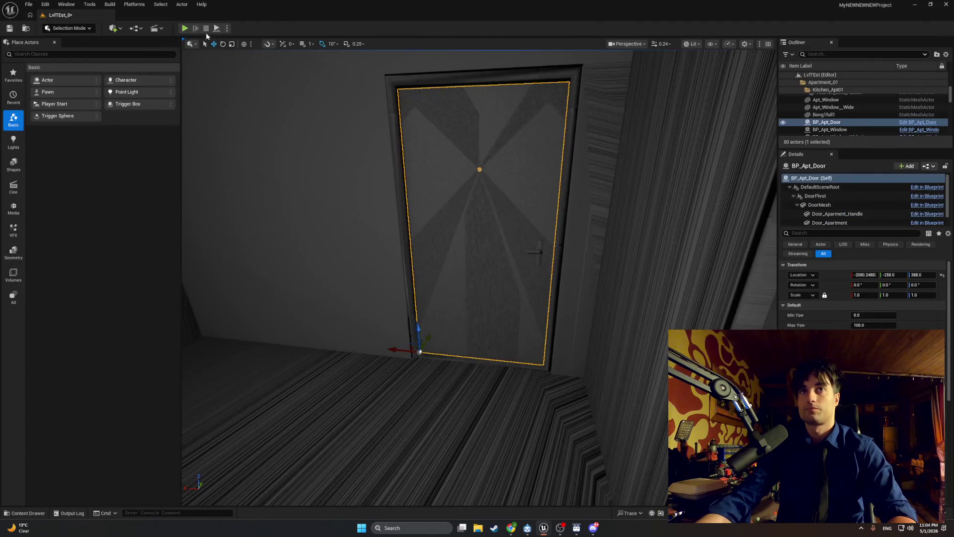
{"action": "key", "text": "alt+p"}
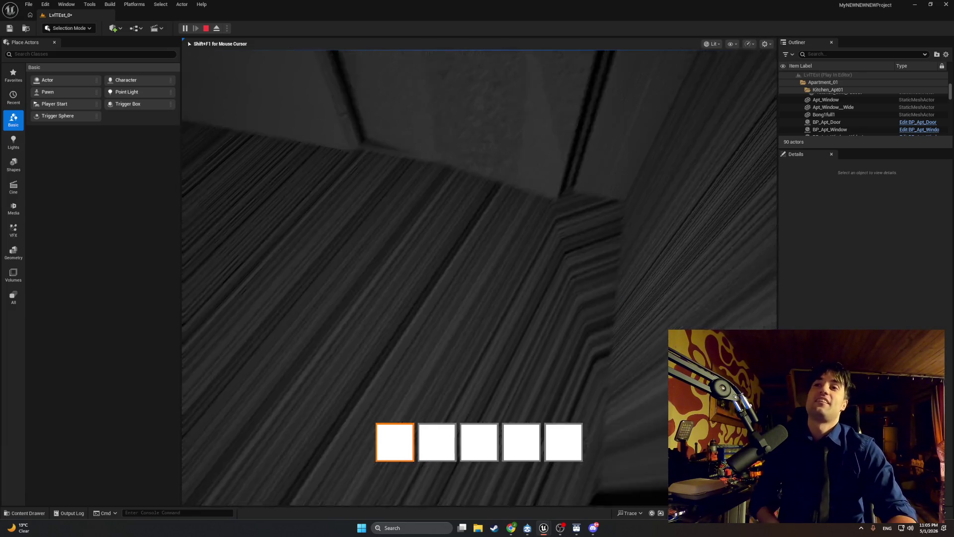
{"action": "key", "text": "Escape"}
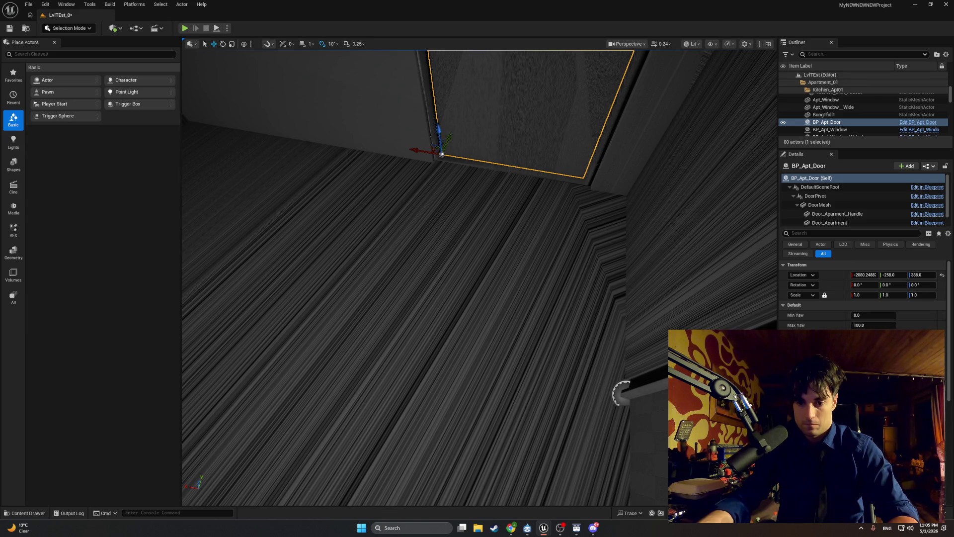
{"action": "key", "text": "alt+Tab"}
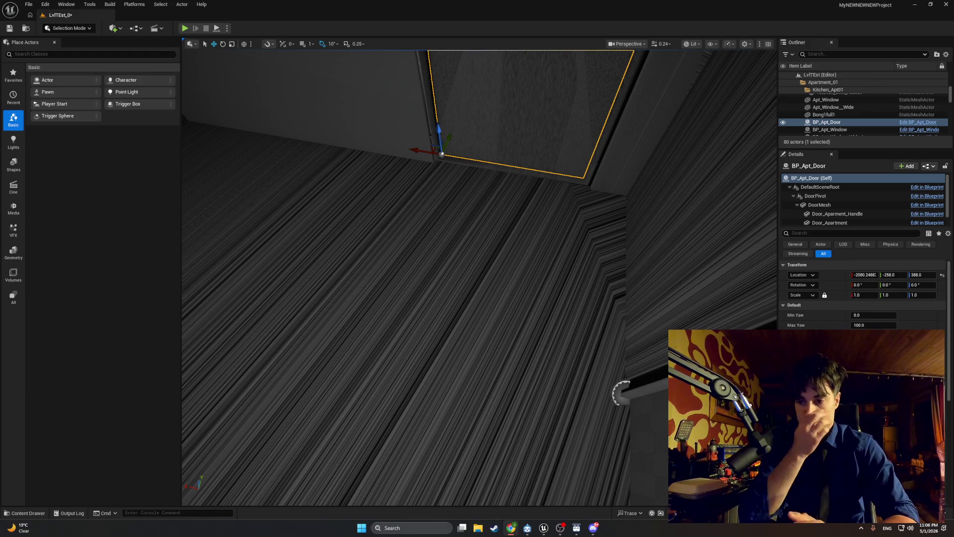
{"action": "mouse_move", "coordinate": [512, 530]}
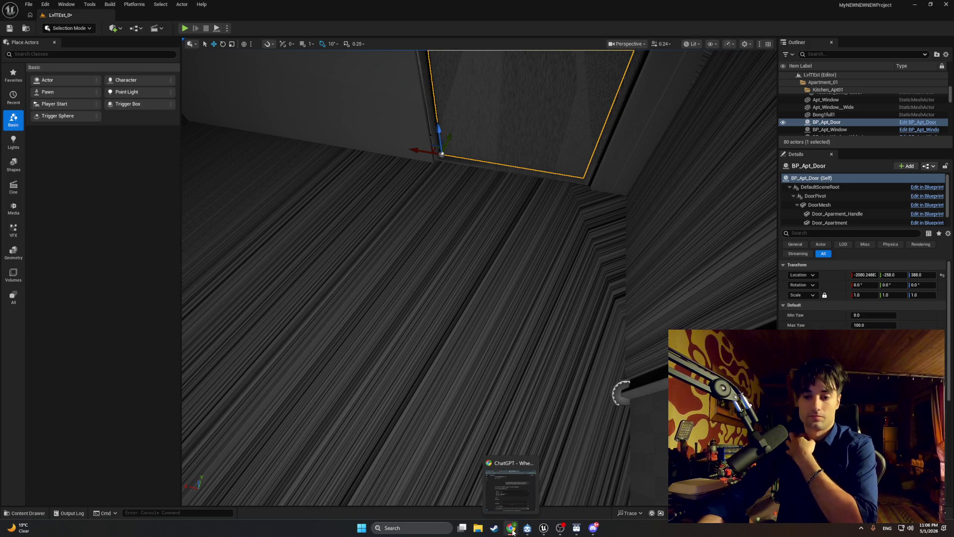
{"action": "mouse_move", "coordinate": [545, 531]}
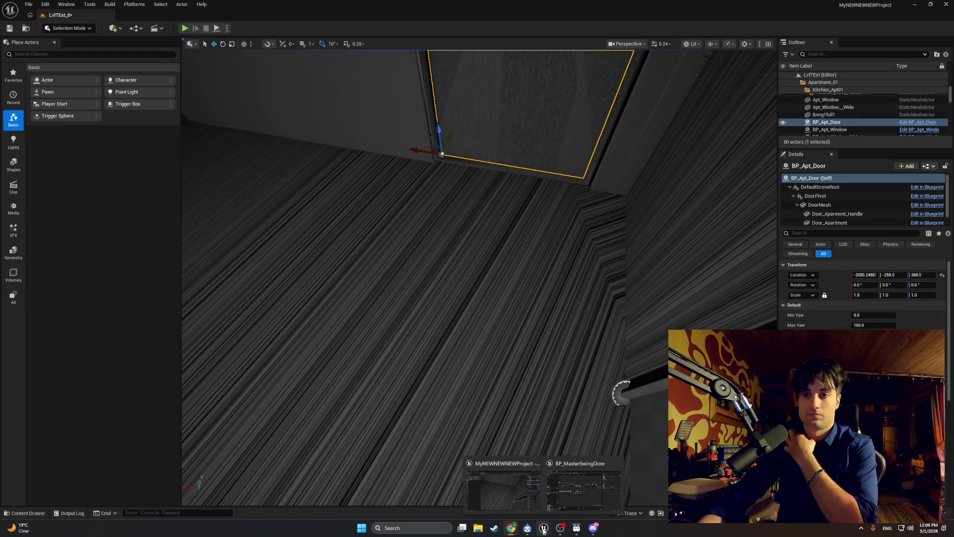
{"action": "left_click", "coordinate": [577, 489]}
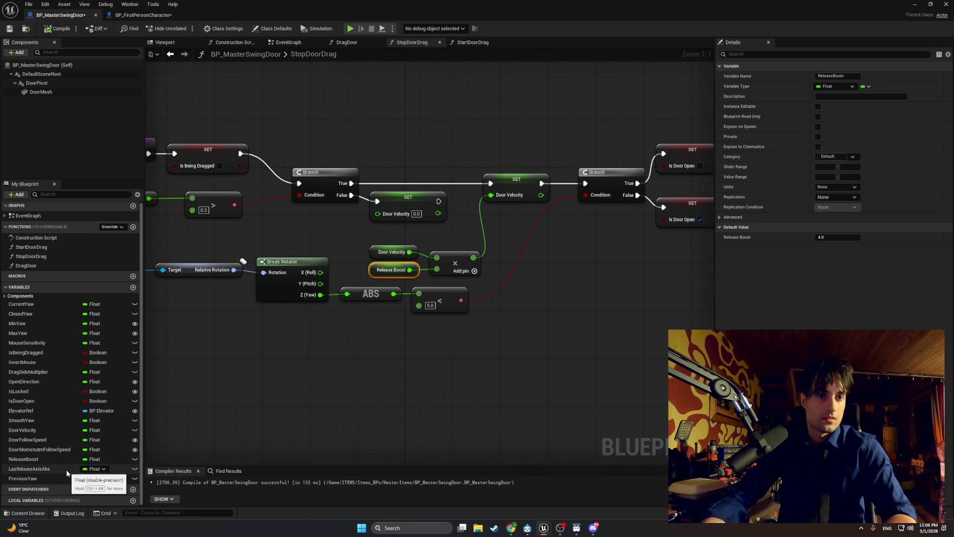
Step: Review DragDoor and EventGraph, cancelling an attempted deletion of the in-use LastMouseAxisAbs variable
{"action": "left_click_drag", "start_coordinate": [354, 352], "coordinate": [223, 371]}
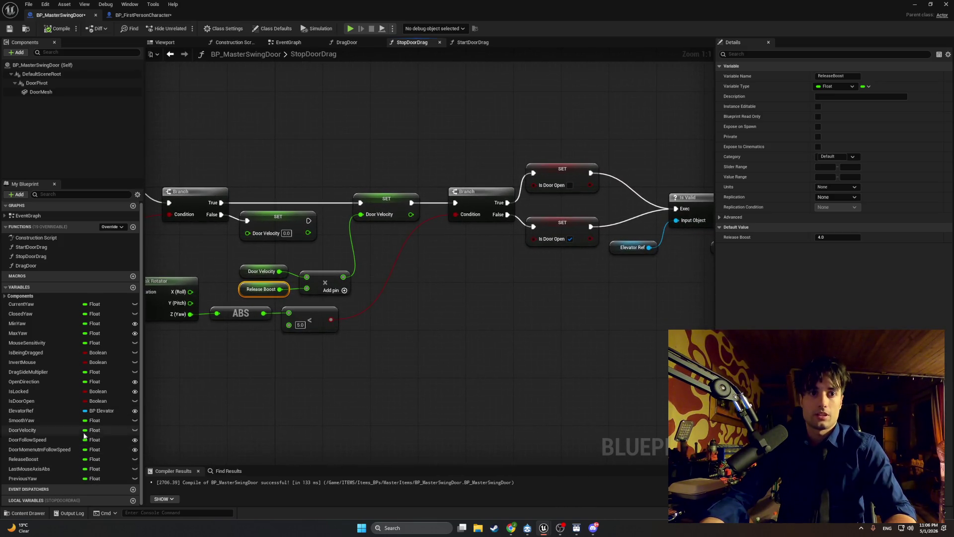
{"action": "left_click", "coordinate": [342, 42]}
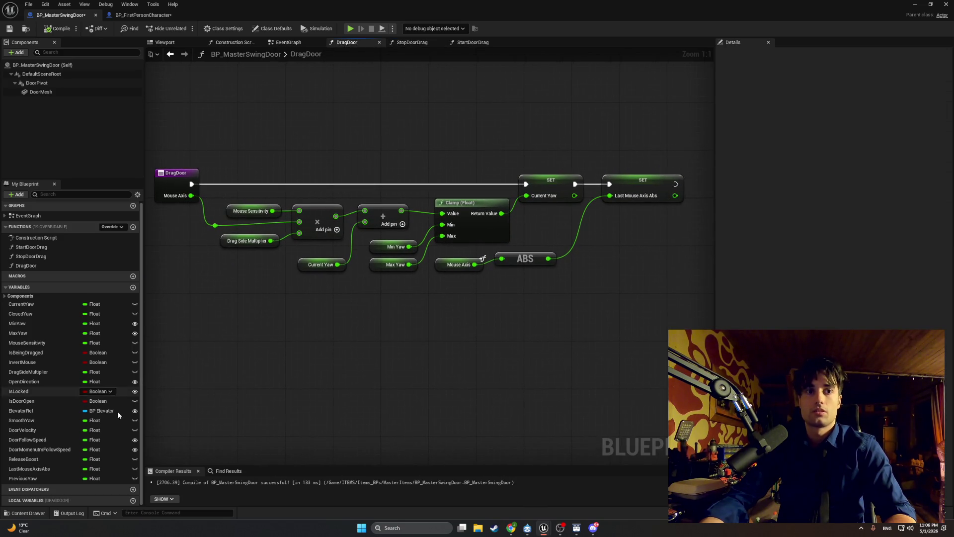
{"action": "left_click", "coordinate": [50, 469]}
{"action": "key", "text": "Delete"}
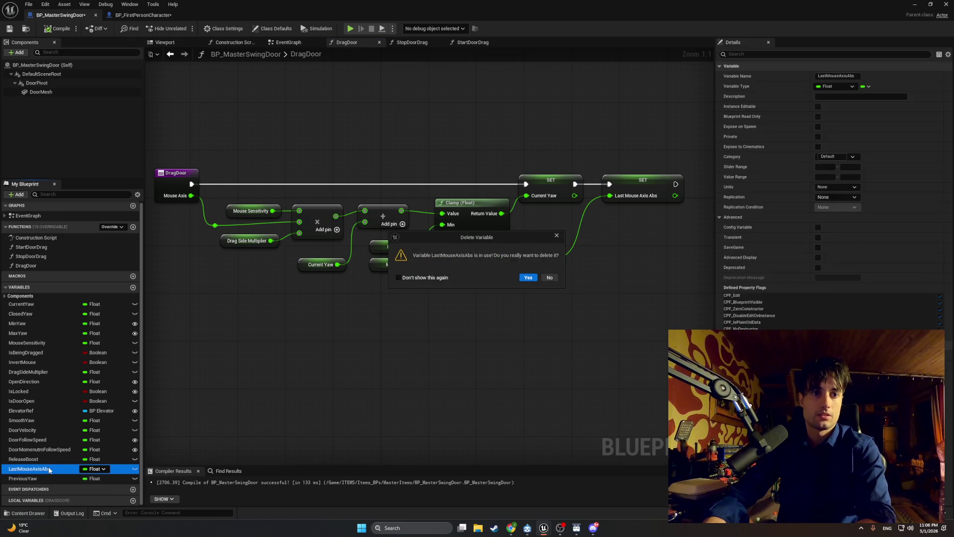
{"action": "left_click", "coordinate": [549, 278]}
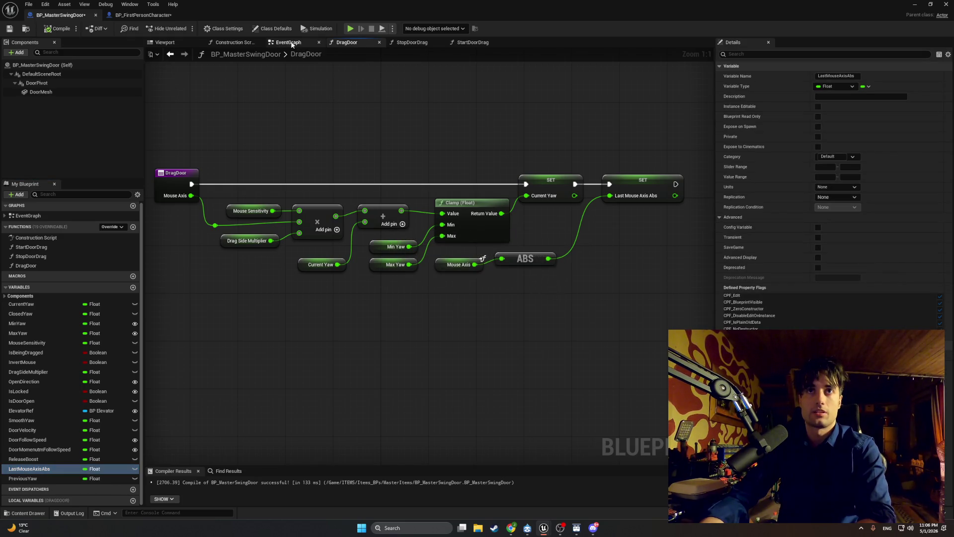
{"action": "left_click", "coordinate": [288, 42]}
{"action": "mouse_move", "coordinate": [389, 169]}
{"action": "left_mouse_down"}
{"action": "mouse_move", "coordinate": [341, 157]}
{"action": "mouse_move", "coordinate": [183, 155]}
{"action": "mouse_move", "coordinate": [677, 154]}
{"action": "mouse_move", "coordinate": [699, 182]}
{"action": "left_mouse_up"}
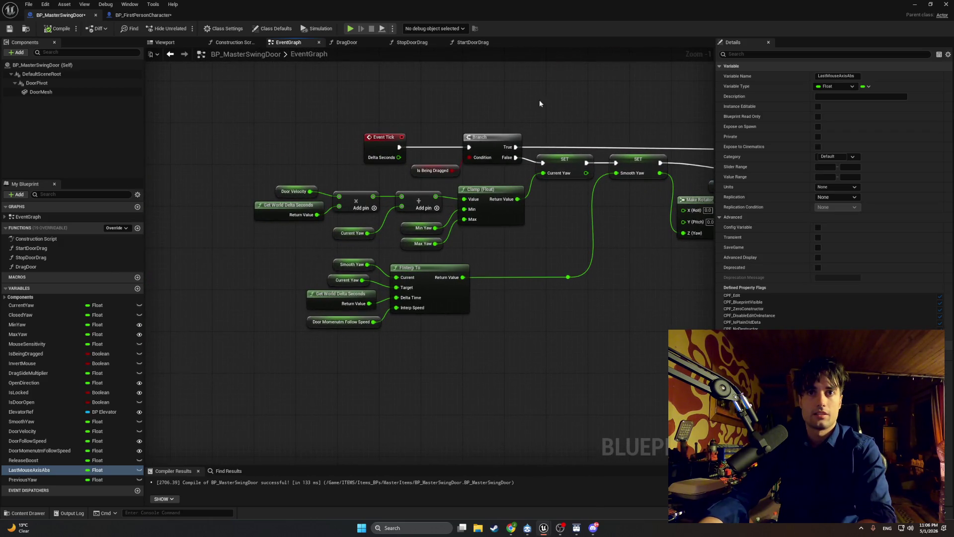
{"action": "left_click", "coordinate": [354, 44]}
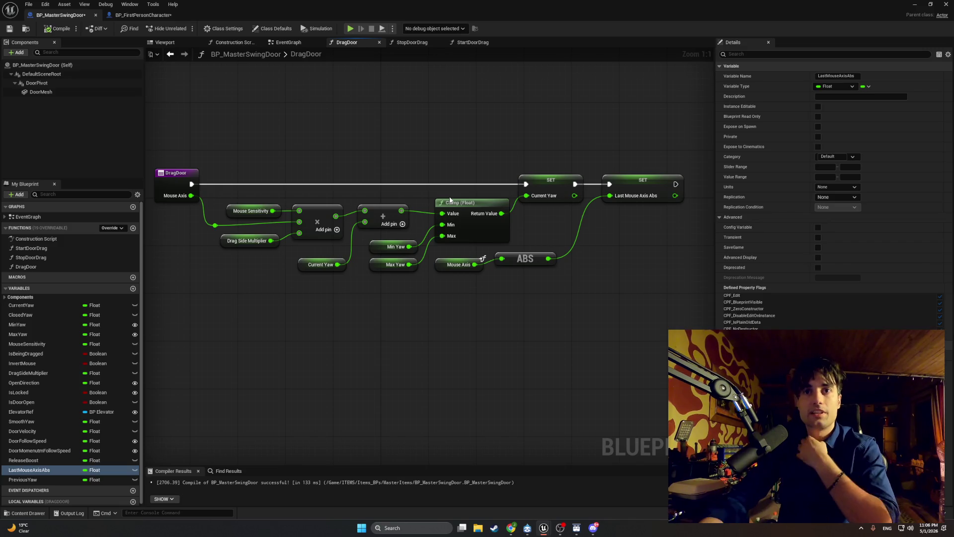
{"action": "left_click_drag", "start_coordinate": [450, 201], "coordinate": [384, 197]}
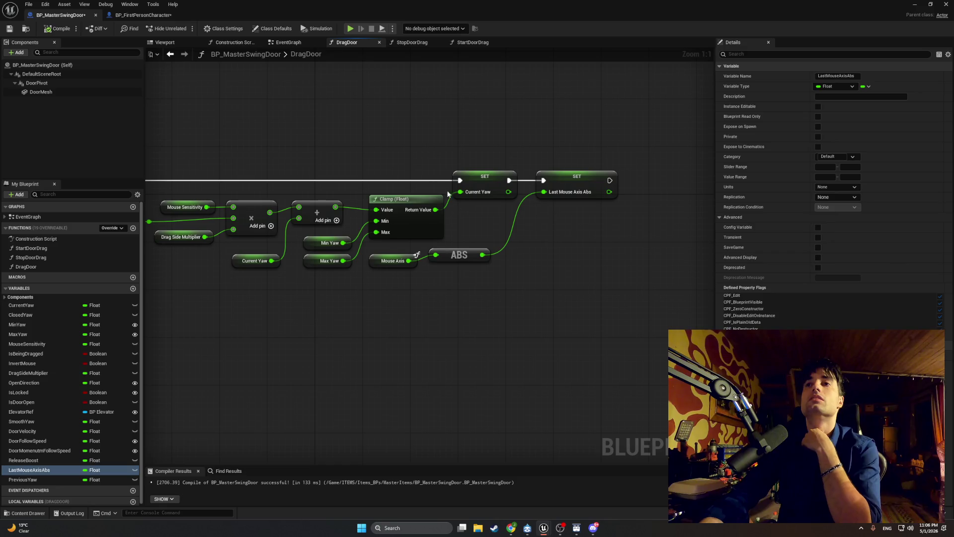
Step: In StopDoorDrag, nudge the Last Mouse Axis Abs comparison nodes slightly right
{"action": "left_click", "coordinate": [397, 42]}
{"action": "mouse_move", "coordinate": [394, 67]}
{"action": "left_mouse_down"}
{"action": "mouse_move", "coordinate": [409, 134]}
{"action": "mouse_move", "coordinate": [625, 119]}
{"action": "left_mouse_up"}
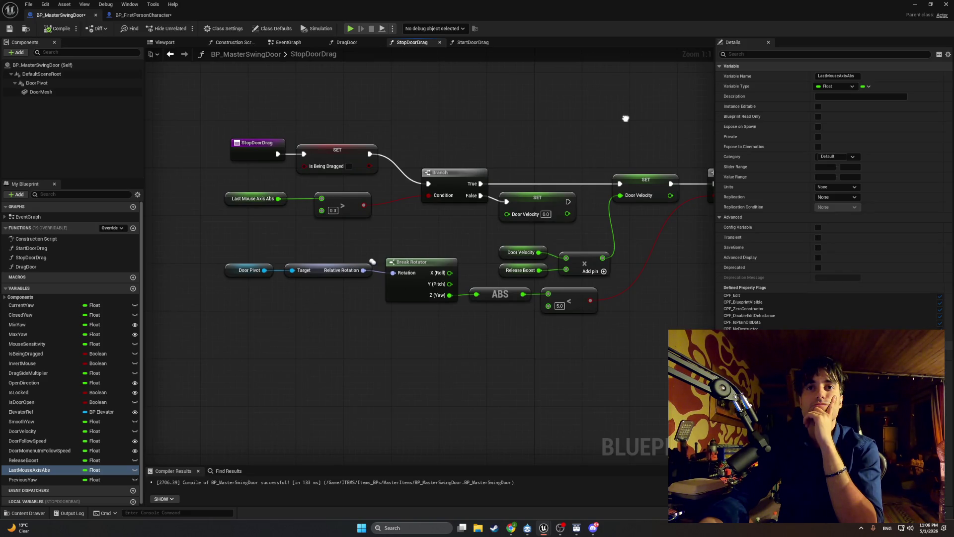
{"action": "mouse_move", "coordinate": [398, 231]}
{"action": "left_mouse_down"}
{"action": "mouse_move", "coordinate": [214, 193]}
{"action": "mouse_move", "coordinate": [248, 199]}
{"action": "left_mouse_up"}
{"action": "left_click_drag", "start_coordinate": [337, 230], "coordinate": [244, 192]}
{"action": "left_click_drag", "start_coordinate": [343, 200], "coordinate": [373, 194]}
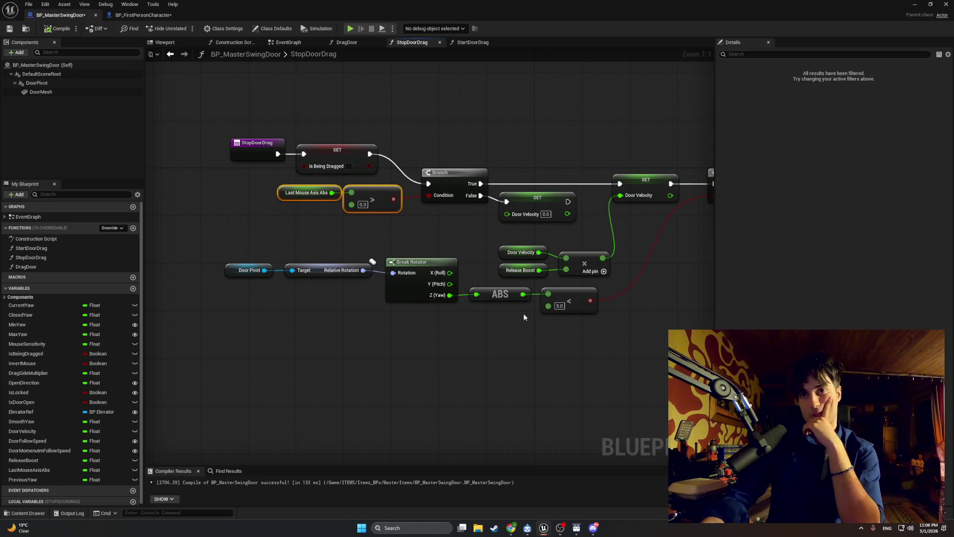
Step: Select and move the Door Velocity, Release Boost and add nodes, dismissing the stray actions list
{"action": "left_click_drag", "start_coordinate": [545, 315], "coordinate": [485, 306]}
{"action": "mouse_move", "coordinate": [525, 241]}
{"action": "left_mouse_down"}
{"action": "mouse_move", "coordinate": [492, 269]}
{"action": "mouse_move", "coordinate": [440, 269]}
{"action": "left_mouse_up"}
{"action": "mouse_move", "coordinate": [506, 248]}
{"action": "left_mouse_down"}
{"action": "mouse_move", "coordinate": [517, 226]}
{"action": "mouse_move", "coordinate": [510, 242]}
{"action": "mouse_move", "coordinate": [467, 230]}
{"action": "mouse_move", "coordinate": [492, 235]}
{"action": "left_mouse_up"}
{"action": "key", "text": "Escape"}
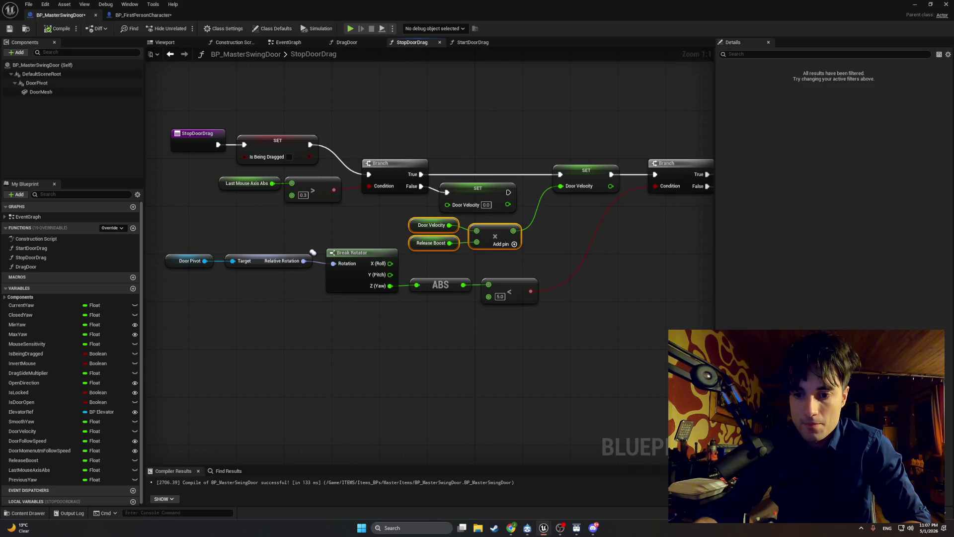
Step: Pan the StopDoorDrag graph to show the Is Door Open and Is Valid nodes
{"action": "mouse_move", "coordinate": [571, 455]}
{"action": "left_mouse_down"}
{"action": "mouse_move", "coordinate": [421, 430]}
{"action": "mouse_move", "coordinate": [287, 437]}
{"action": "left_mouse_up"}
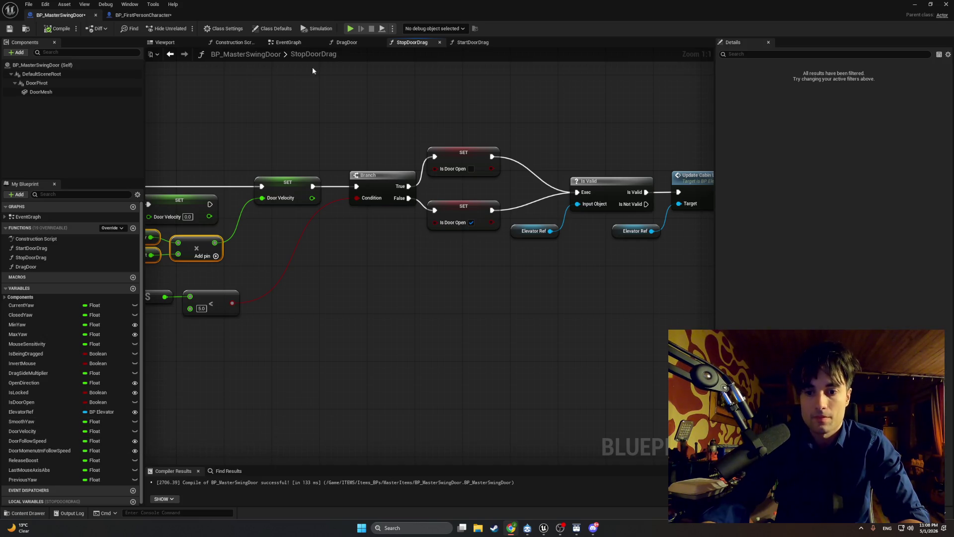
Step: In the EventGraph, move the Previous Yaw subtraction and SET node group up and left
{"action": "left_click", "coordinate": [288, 42]}
{"action": "scroll", "coordinate": [289, 239], "scroll_direction": "down", "scroll_amount": 1}
{"action": "mouse_move", "coordinate": [289, 239]}
{"action": "left_mouse_down"}
{"action": "mouse_move", "coordinate": [170, 267]}
{"action": "mouse_move", "coordinate": [228, 270]}
{"action": "mouse_move", "coordinate": [148, 271]}
{"action": "left_mouse_up"}
{"action": "left_click_drag", "start_coordinate": [514, 294], "coordinate": [334, 195]}
{"action": "mouse_move", "coordinate": [410, 206]}
{"action": "left_mouse_down"}
{"action": "mouse_move", "coordinate": [382, 190]}
{"action": "mouse_move", "coordinate": [521, 165]}
{"action": "mouse_move", "coordinate": [707, 174]}
{"action": "left_mouse_up"}
{"action": "left_click", "coordinate": [368, 166]}
Step: Shift the FInterp To group slightly left and nudge the SET Smooth Yaw node right
{"action": "left_click_drag", "start_coordinate": [468, 267], "coordinate": [392, 209]}
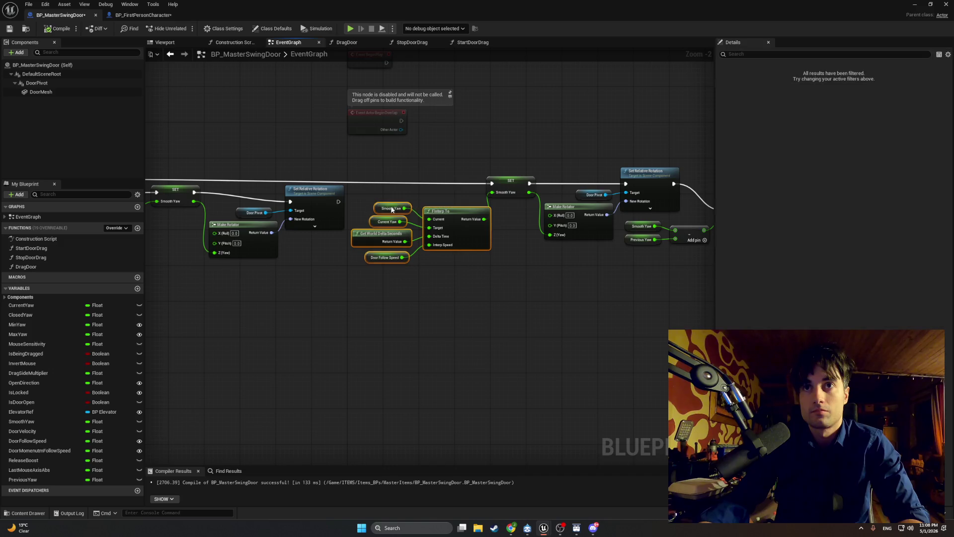
{"action": "left_click_drag", "start_coordinate": [453, 212], "coordinate": [449, 212]}
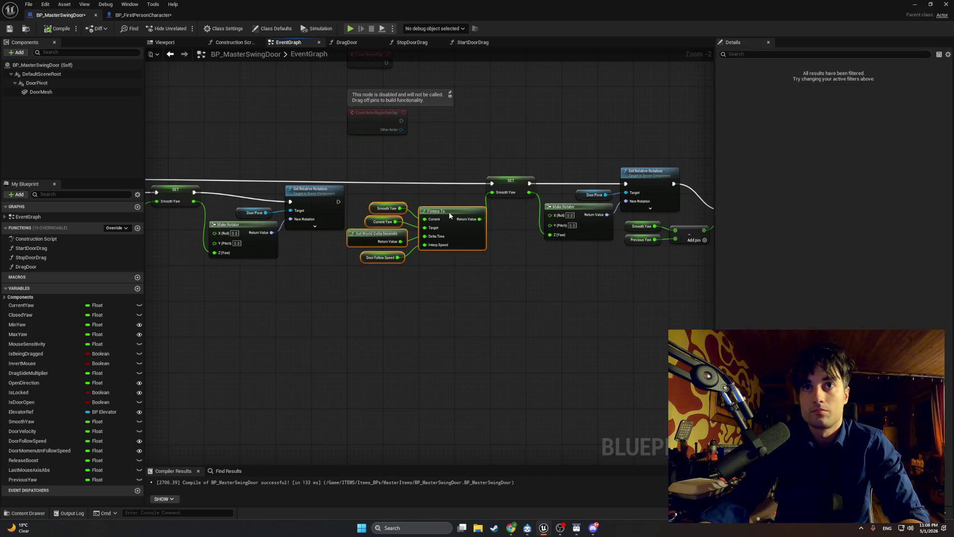
{"action": "left_click_drag", "start_coordinate": [527, 273], "coordinate": [384, 278]}
{"action": "left_click_drag", "start_coordinate": [597, 288], "coordinate": [484, 277]}
{"action": "left_click_drag", "start_coordinate": [256, 185], "coordinate": [263, 183]}
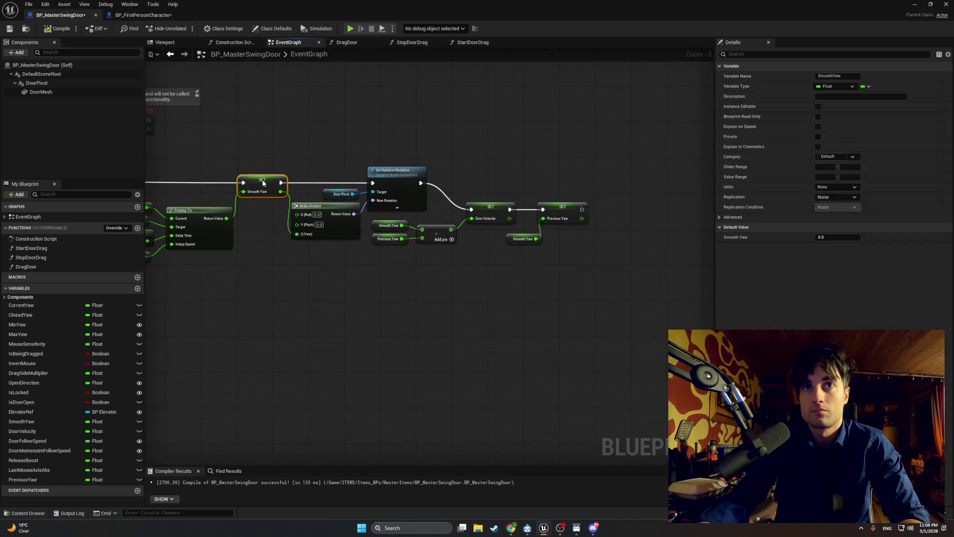
{"action": "mouse_move", "coordinate": [628, 283]}
{"action": "left_mouse_down"}
{"action": "mouse_move", "coordinate": [437, 258]}
{"action": "mouse_move", "coordinate": [441, 303]}
{"action": "left_mouse_up"}
{"action": "left_click_drag", "start_coordinate": [254, 315], "coordinate": [447, 285]}
{"action": "mouse_move", "coordinate": [152, 250]}
{"action": "left_mouse_down"}
{"action": "mouse_move", "coordinate": [439, 258]}
{"action": "mouse_move", "coordinate": [398, 251]}
{"action": "mouse_move", "coordinate": [359, 264]}
{"action": "left_mouse_up"}
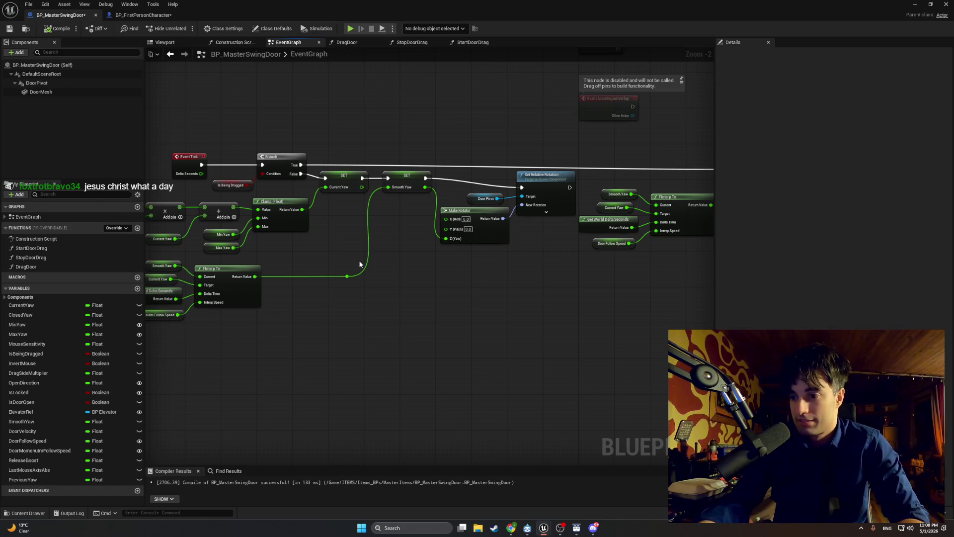
{"action": "mouse_move", "coordinate": [341, 259]}
{"action": "left_mouse_down"}
{"action": "mouse_move", "coordinate": [575, 270]}
{"action": "mouse_move", "coordinate": [396, 255]}
{"action": "left_mouse_up"}
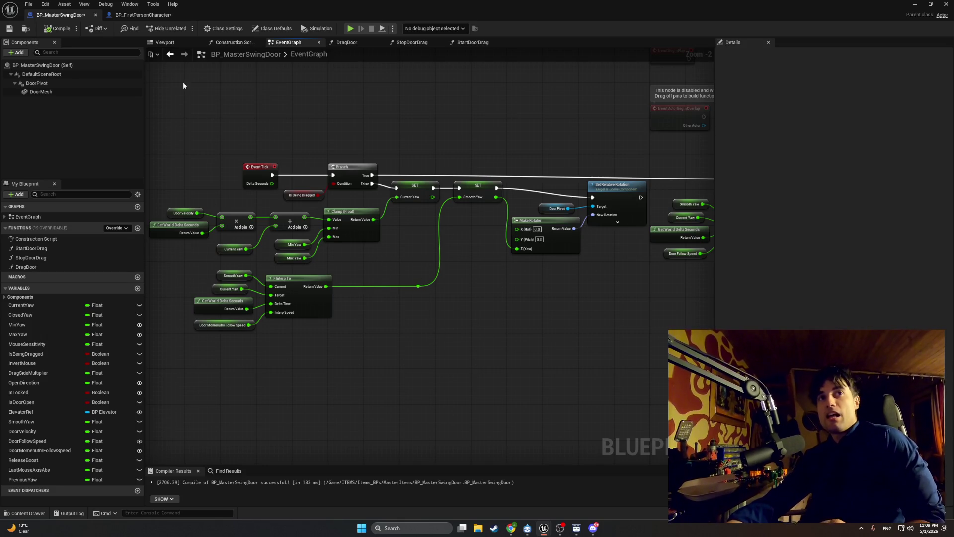
Step: Look over the first-person character blueprint, then return to the swing door blueprint
{"action": "left_click", "coordinate": [146, 15]}
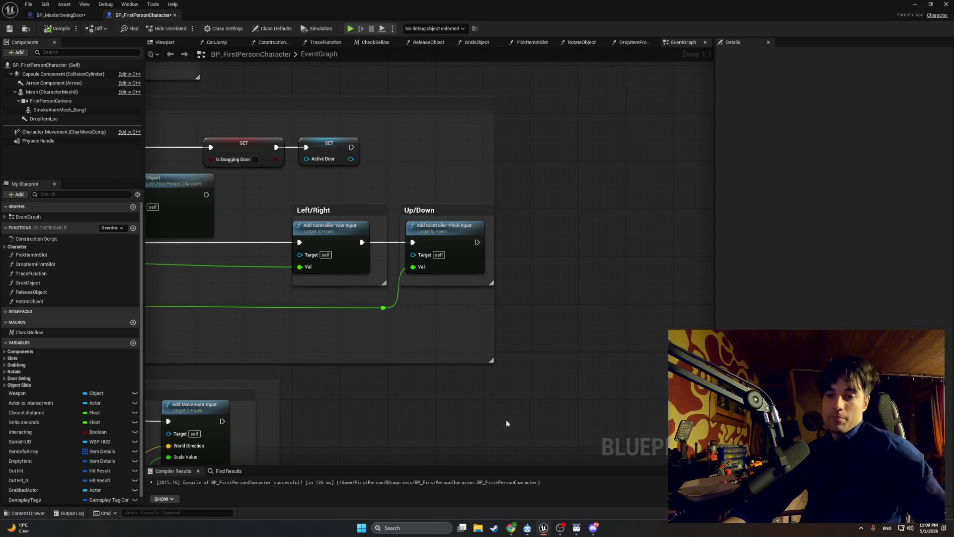
{"action": "scroll", "coordinate": [391, 359], "scroll_direction": "down", "scroll_amount": 4}
{"action": "left_click", "coordinate": [60, 15]}
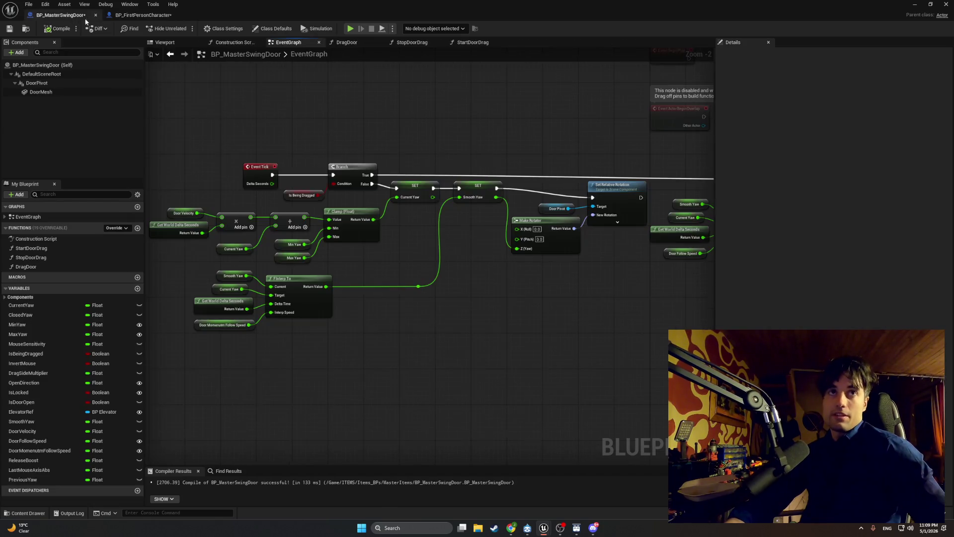
{"action": "scroll", "coordinate": [330, 262], "scroll_direction": "up", "scroll_amount": 2}
Step: Review the Event Tick, Branch, Clamp, FInterp To and Set Relative Rotation nodes, then switch to the YouTube video
{"action": "mouse_move", "coordinate": [329, 265]}
{"action": "left_mouse_down"}
{"action": "mouse_move", "coordinate": [313, 251]}
{"action": "mouse_move", "coordinate": [522, 259]}
{"action": "mouse_move", "coordinate": [465, 263]}
{"action": "mouse_move", "coordinate": [284, 233]}
{"action": "mouse_move", "coordinate": [383, 248]}
{"action": "mouse_move", "coordinate": [542, 244]}
{"action": "left_mouse_up"}
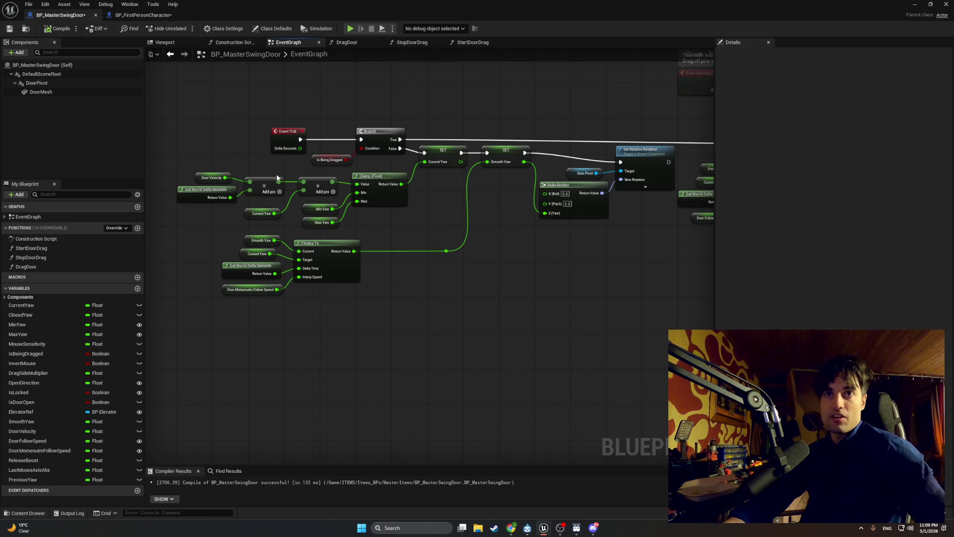
{"action": "mouse_move", "coordinate": [481, 227]}
{"action": "left_mouse_down"}
{"action": "mouse_move", "coordinate": [351, 207]}
{"action": "mouse_move", "coordinate": [181, 213]}
{"action": "mouse_move", "coordinate": [402, 208]}
{"action": "left_mouse_up"}
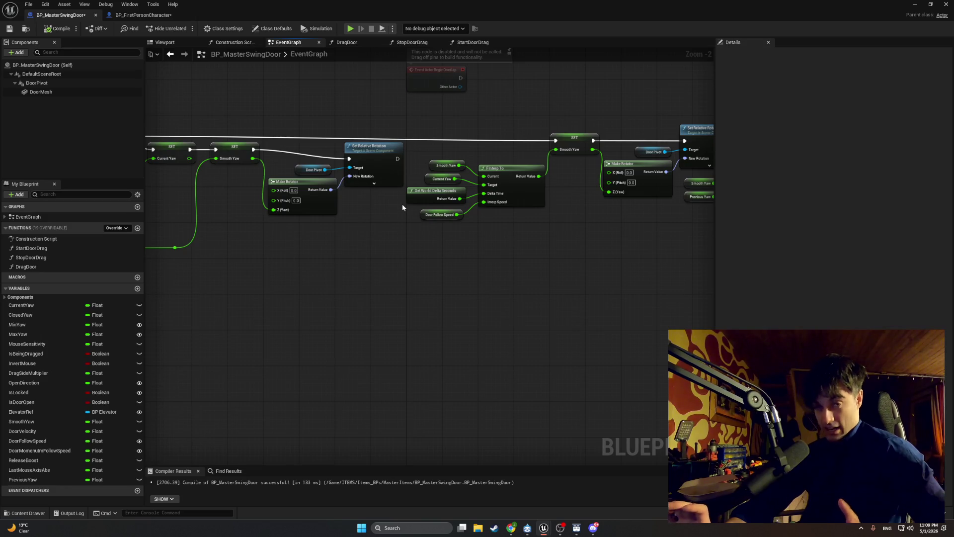
{"action": "left_click_drag", "start_coordinate": [275, 215], "coordinate": [491, 231]}
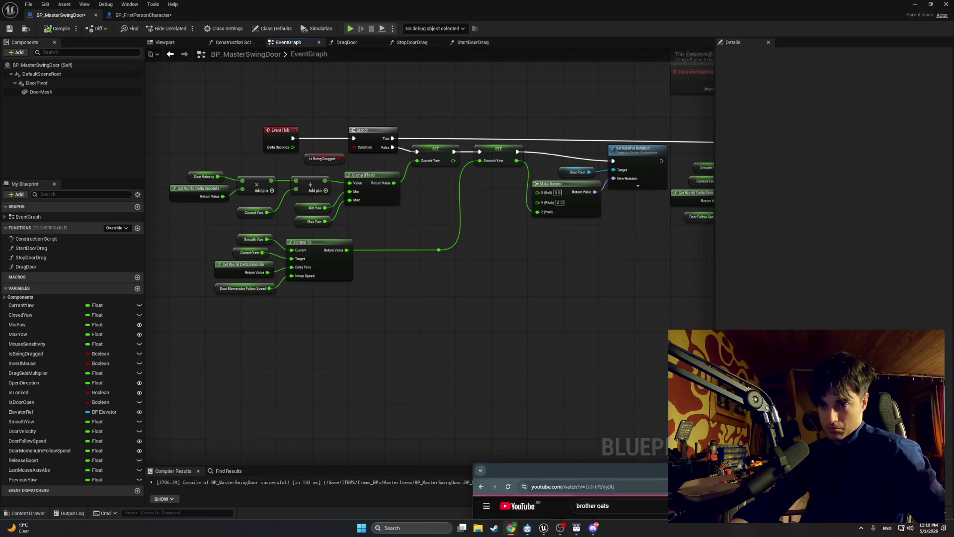
{"action": "left_click", "coordinate": [511, 528]}
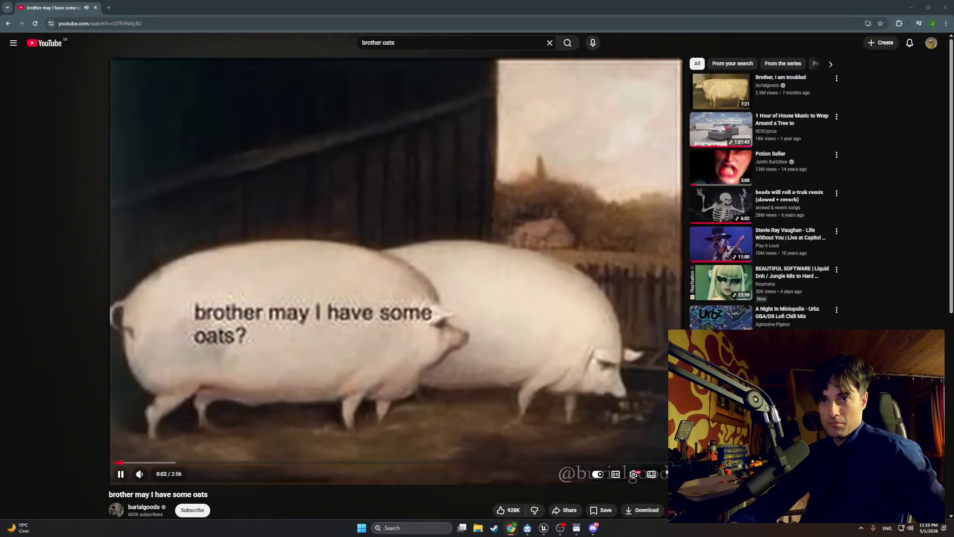
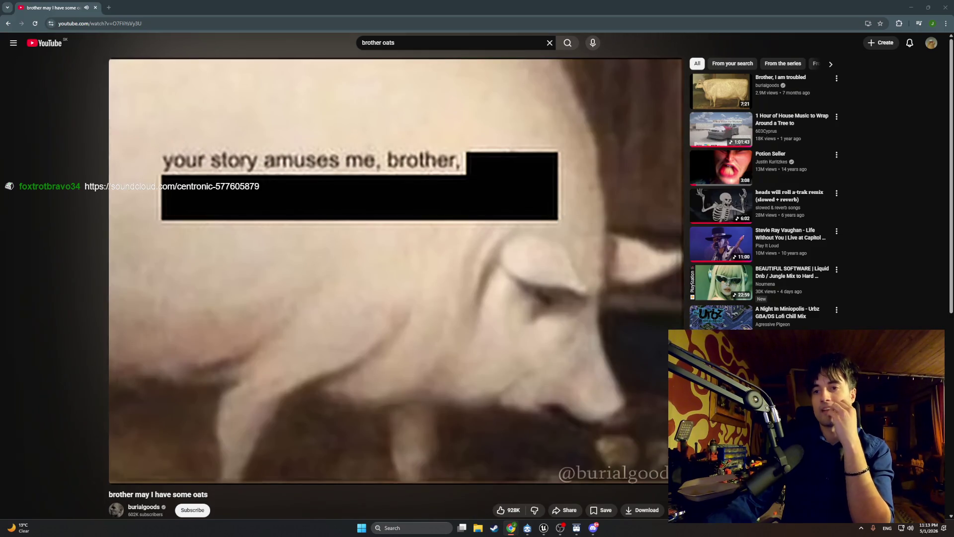
Step: Switch from the YouTube oats video back to the BP_MasterSwingDoor event graph
{"action": "mouse_move", "coordinate": [634, 406]}
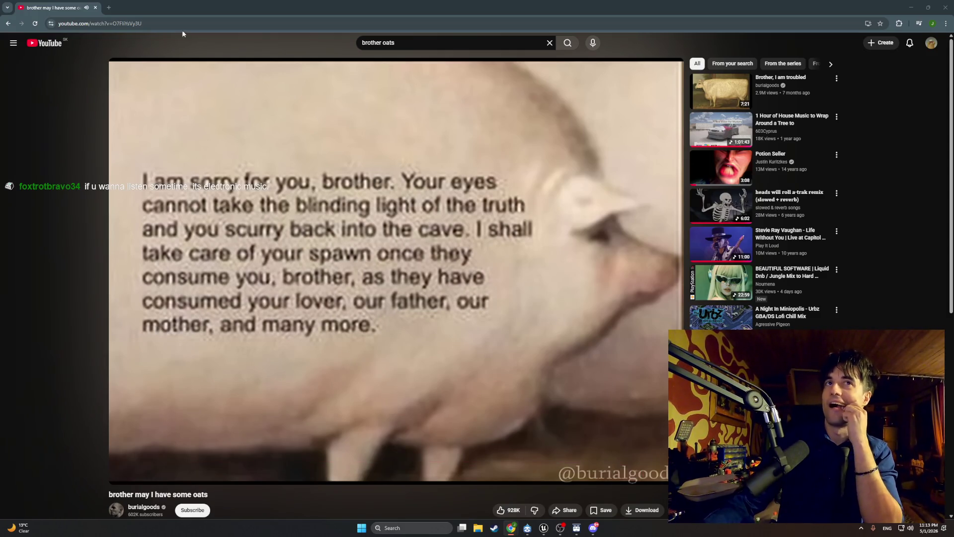
{"action": "key", "text": "alt+Tab"}
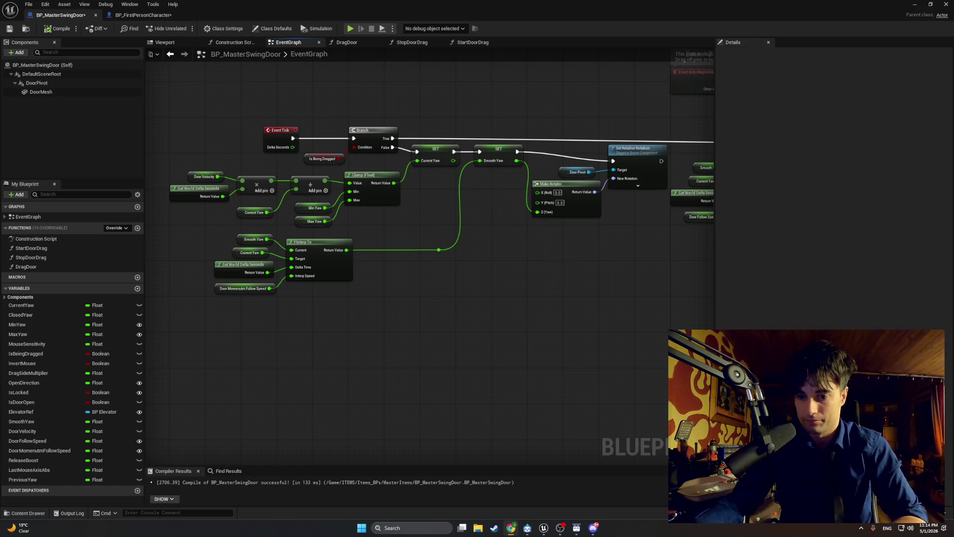
Step: Place an FInterp To node, found by searching 'finter', in empty graph space, then add a new variable
{"action": "mouse_move", "coordinate": [651, 377]}
{"action": "left_mouse_down"}
{"action": "mouse_move", "coordinate": [427, 366]}
{"action": "mouse_move", "coordinate": [607, 437]}
{"action": "mouse_move", "coordinate": [624, 427]}
{"action": "mouse_move", "coordinate": [572, 411]}
{"action": "left_mouse_up"}
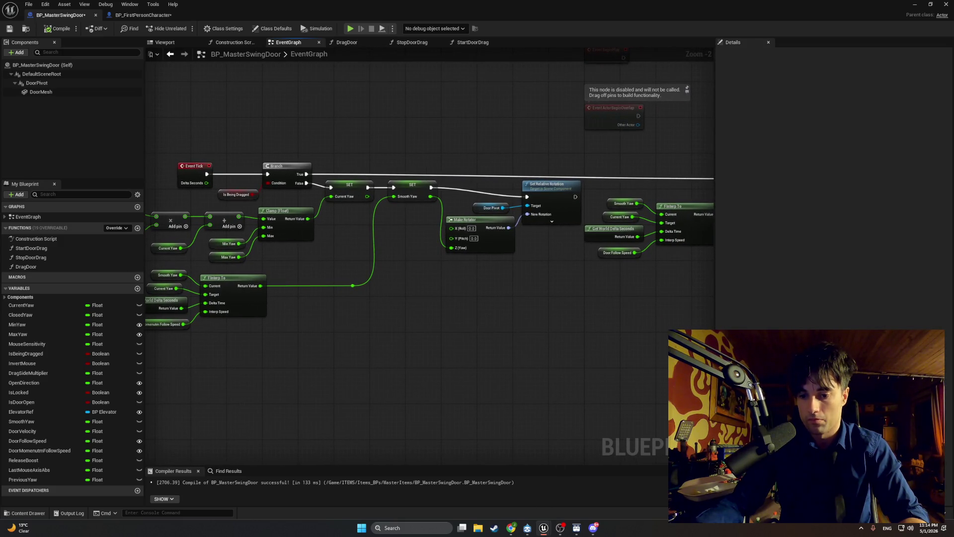
{"action": "right_click", "coordinate": [490, 340]}
{"action": "type", "text": "finter"}
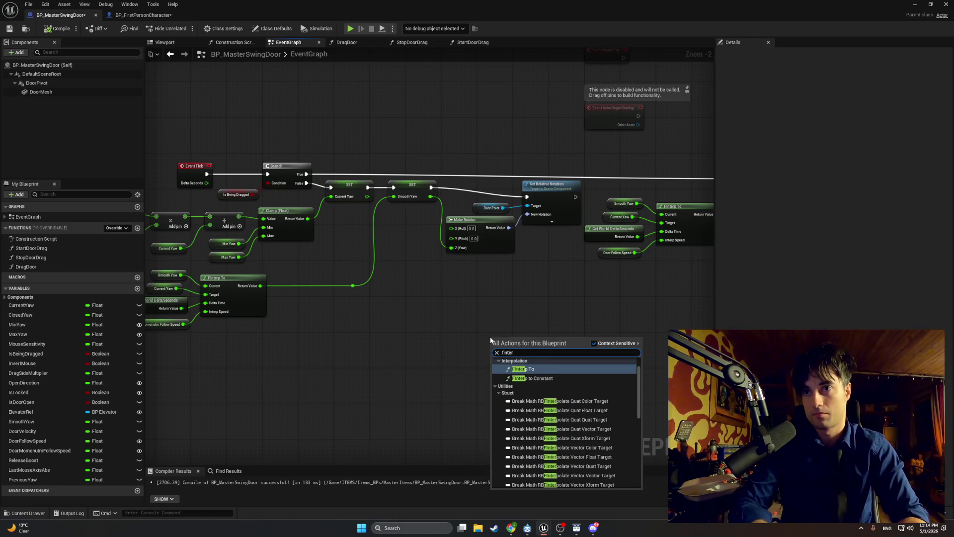
{"action": "key", "text": "Return"}
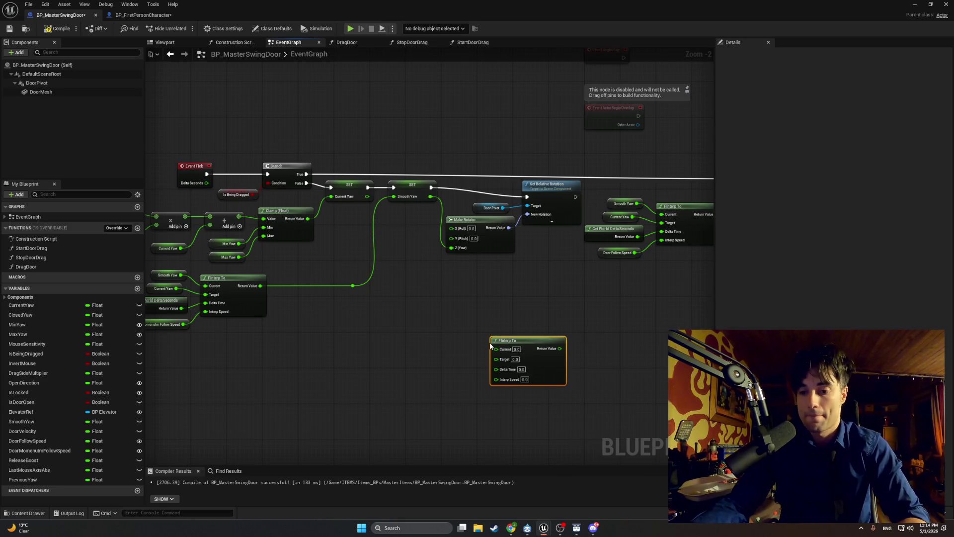
{"action": "left_click_drag", "start_coordinate": [450, 346], "coordinate": [417, 344]}
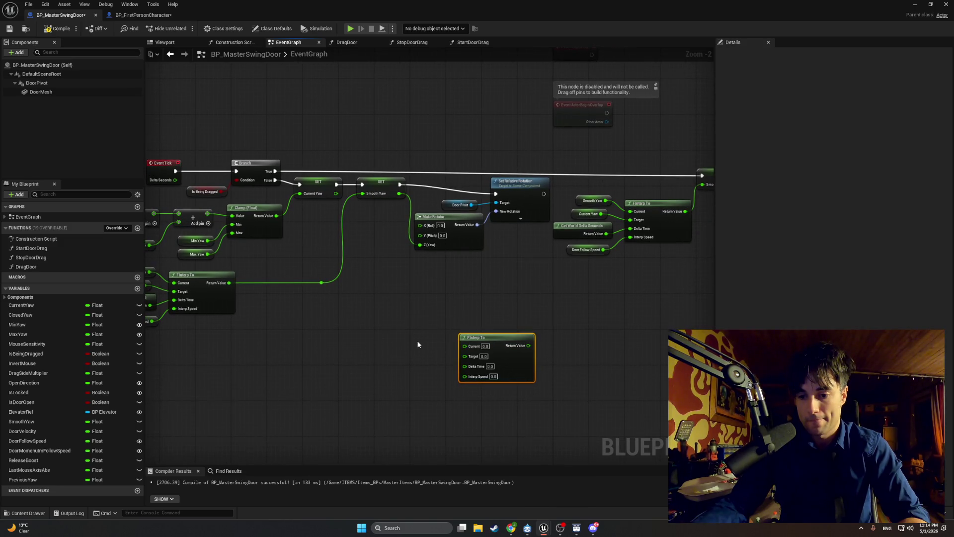
{"action": "left_click", "coordinate": [138, 289]}
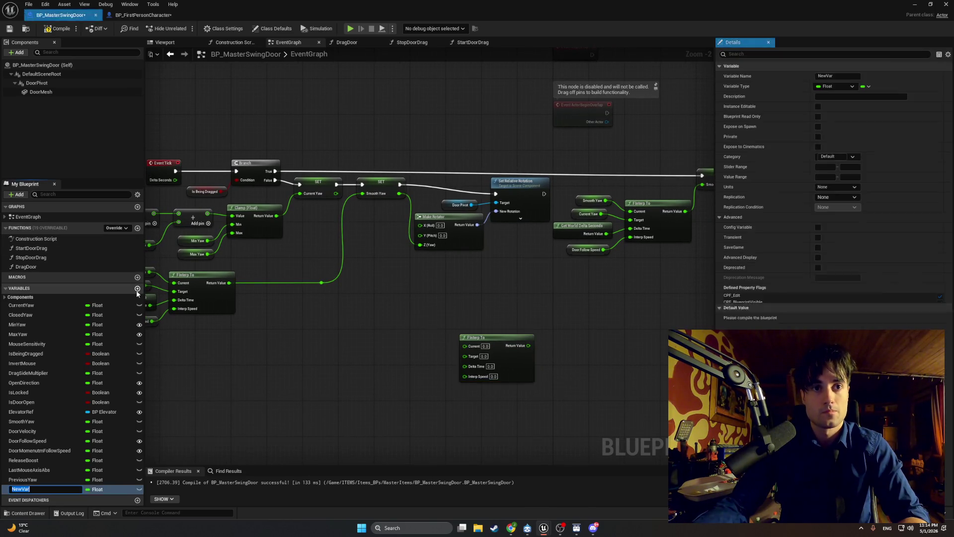
Step: Name the variable DoorFriction, add DoorFriction and Door Velocity getters, and wire Door Velocity into FInterp To's Current
{"action": "type", "text": "DoorFriction"}
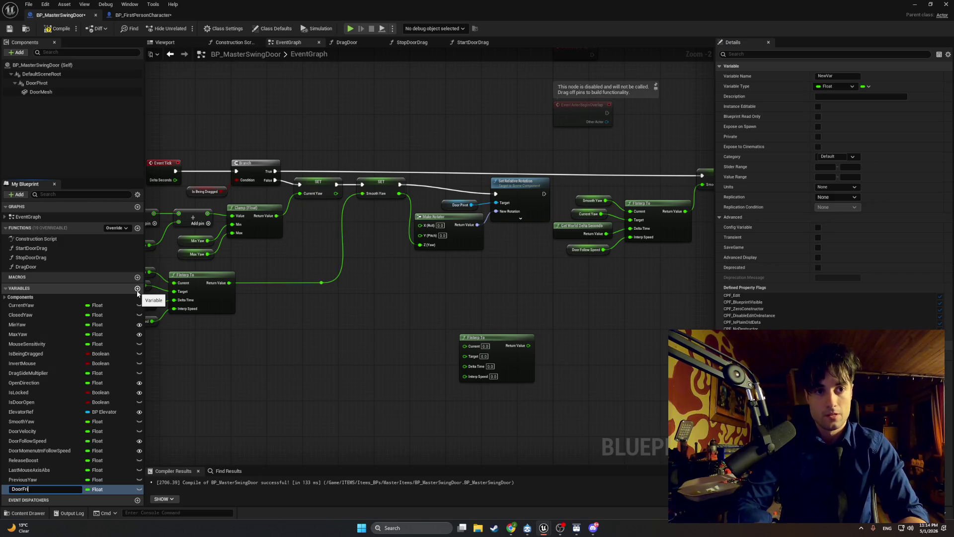
{"action": "key", "text": "Return"}
{"action": "left_click_drag", "start_coordinate": [29, 489], "coordinate": [395, 369]}
{"action": "left_click", "coordinate": [394, 386]}
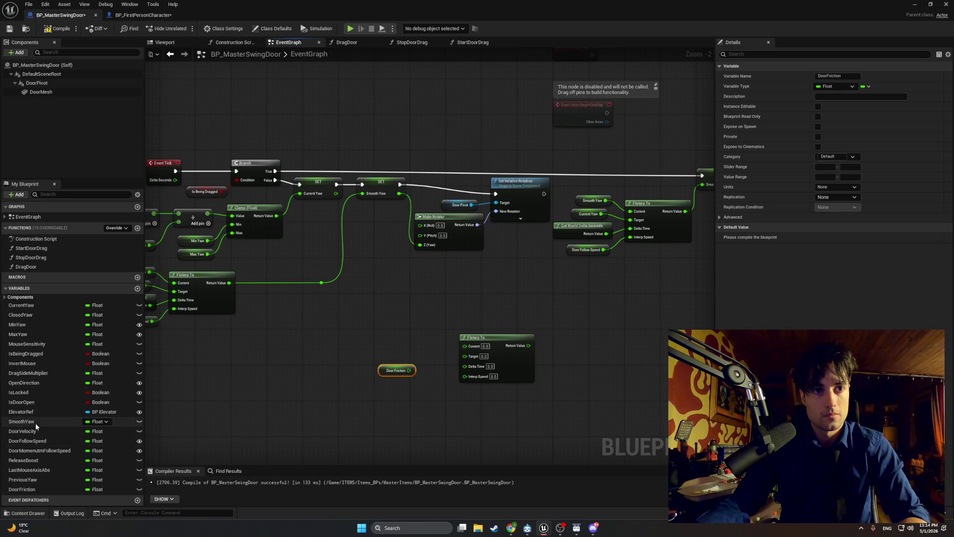
{"action": "mouse_move", "coordinate": [38, 431]}
{"action": "left_mouse_down"}
{"action": "mouse_move", "coordinate": [366, 324]}
{"action": "mouse_move", "coordinate": [484, 348]}
{"action": "mouse_move", "coordinate": [465, 346]}
{"action": "left_mouse_up"}
{"action": "left_click", "coordinate": [393, 336]}
{"action": "left_click_drag", "start_coordinate": [369, 330], "coordinate": [406, 342]}
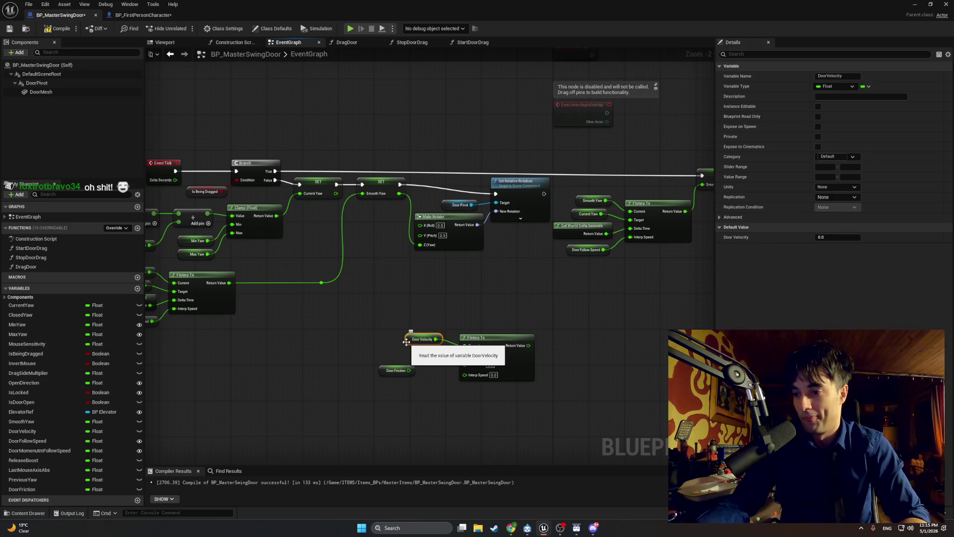
Step: Feed Get World Delta Seconds into Delta Time and Door Friction into Interp Speed, then tidy the inputs
{"action": "left_click_drag", "start_coordinate": [383, 369], "coordinate": [412, 374]}
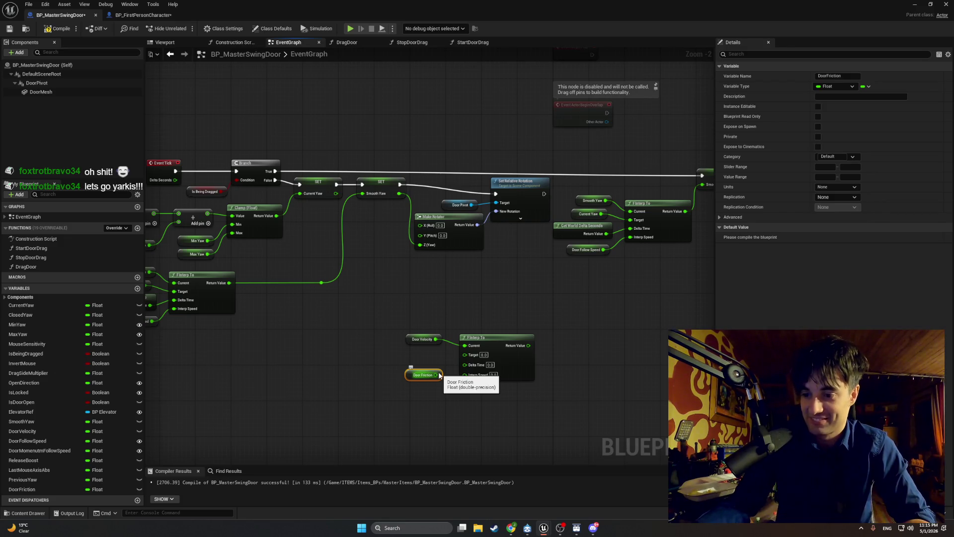
{"action": "mouse_move", "coordinate": [437, 375]}
{"action": "left_mouse_down"}
{"action": "mouse_move", "coordinate": [459, 366]}
{"action": "mouse_move", "coordinate": [375, 353]}
{"action": "left_mouse_up"}
{"action": "type", "text": "get world delta"}
{"action": "key", "text": "Return"}
{"action": "mouse_move", "coordinate": [436, 375]}
{"action": "left_mouse_down"}
{"action": "mouse_move", "coordinate": [459, 375]}
{"action": "mouse_move", "coordinate": [411, 384]}
{"action": "mouse_move", "coordinate": [432, 341]}
{"action": "left_mouse_up"}
{"action": "left_click", "coordinate": [411, 378]}
{"action": "left_click", "coordinate": [420, 381]}
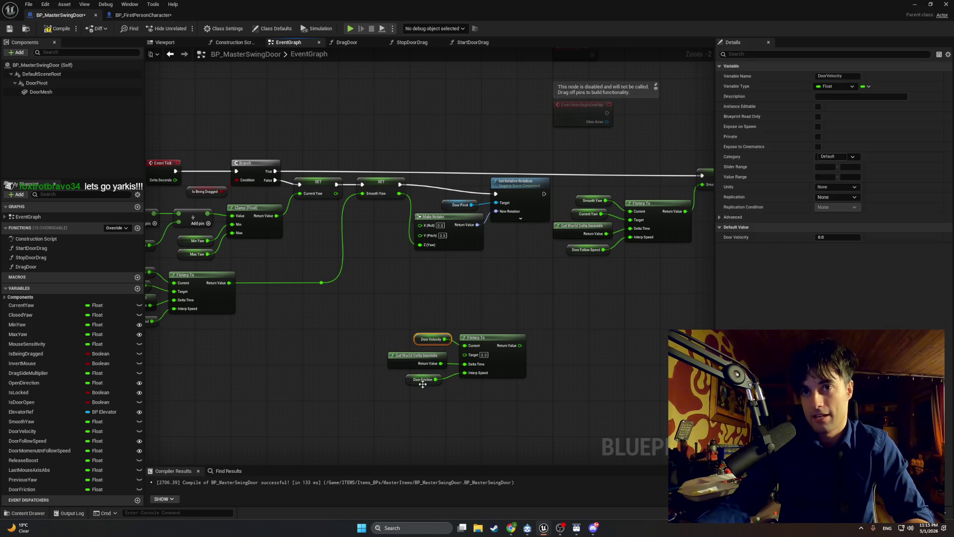
{"action": "mouse_move", "coordinate": [422, 378]}
{"action": "left_mouse_down"}
{"action": "mouse_move", "coordinate": [431, 377]}
{"action": "mouse_move", "coordinate": [415, 356]}
{"action": "left_mouse_up"}
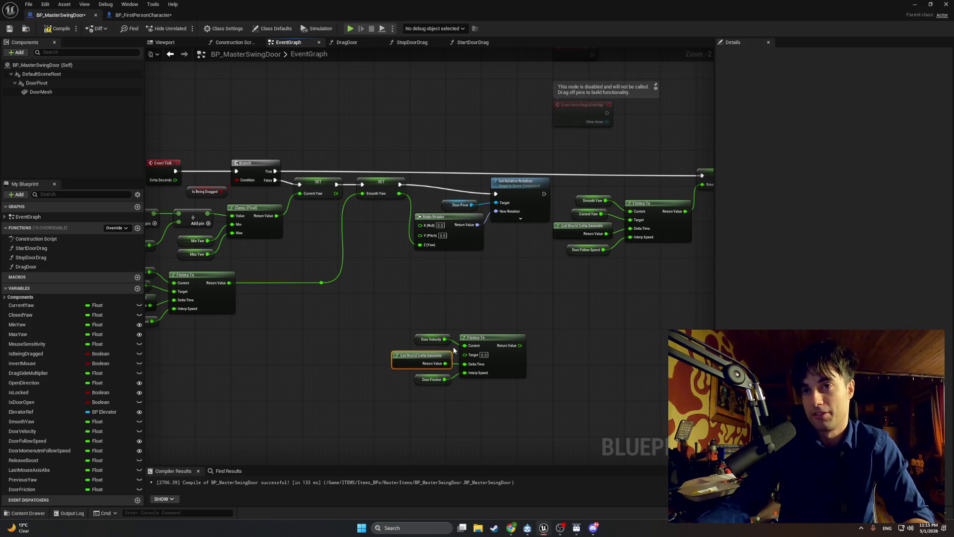
{"action": "left_click_drag", "start_coordinate": [532, 401], "coordinate": [432, 331]}
{"action": "mouse_move", "coordinate": [507, 339]}
{"action": "left_mouse_down"}
{"action": "mouse_move", "coordinate": [359, 342]}
{"action": "mouse_move", "coordinate": [502, 328]}
{"action": "mouse_move", "coordinate": [526, 280]}
{"action": "mouse_move", "coordinate": [283, 277]}
{"action": "mouse_move", "coordinate": [312, 281]}
{"action": "left_mouse_up"}
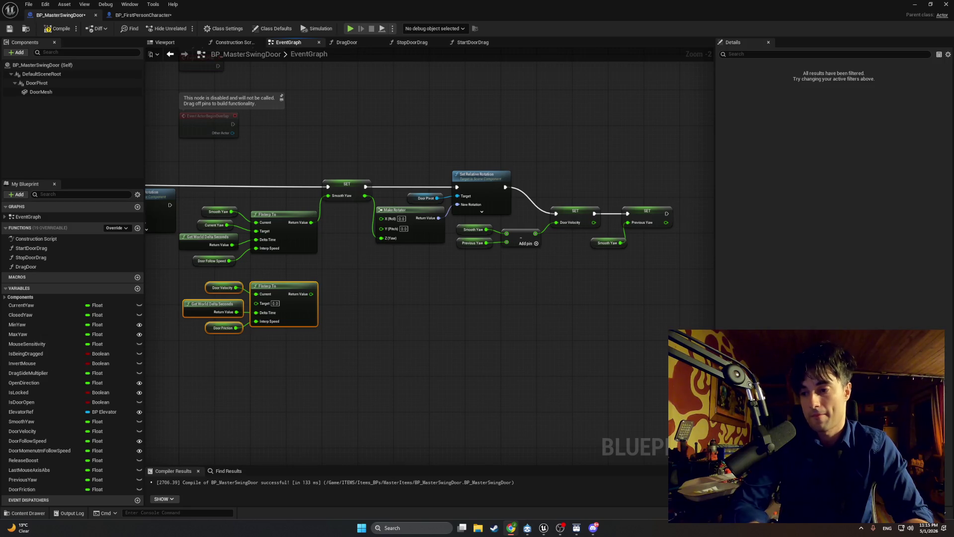
Step: Move the FInterp To group under the tick logic and shift Event Tick, Branch and Is Being Dragged up-left
{"action": "left_click_drag", "start_coordinate": [269, 286], "coordinate": [318, 324]}
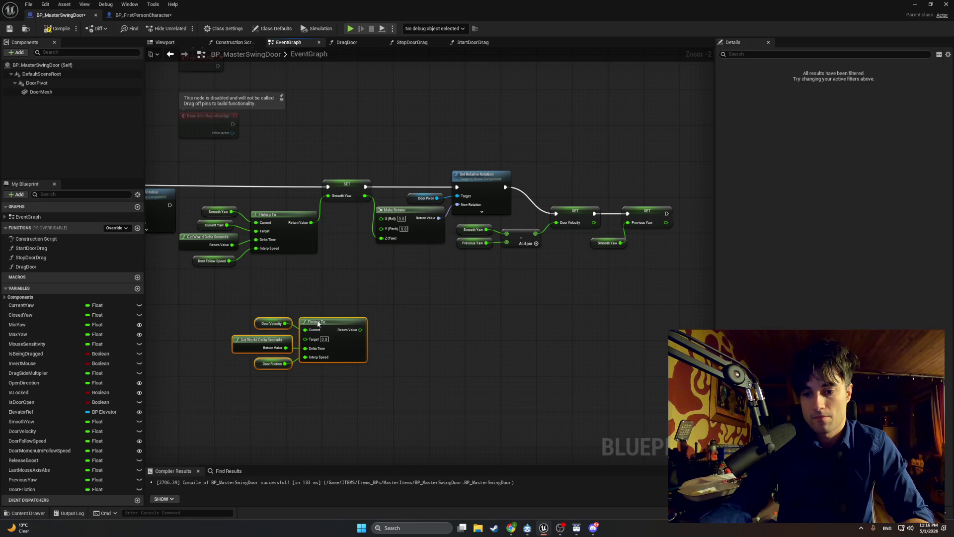
{"action": "mouse_move", "coordinate": [318, 323]}
{"action": "left_mouse_down"}
{"action": "mouse_move", "coordinate": [113, 326]}
{"action": "mouse_move", "coordinate": [512, 325]}
{"action": "left_mouse_up"}
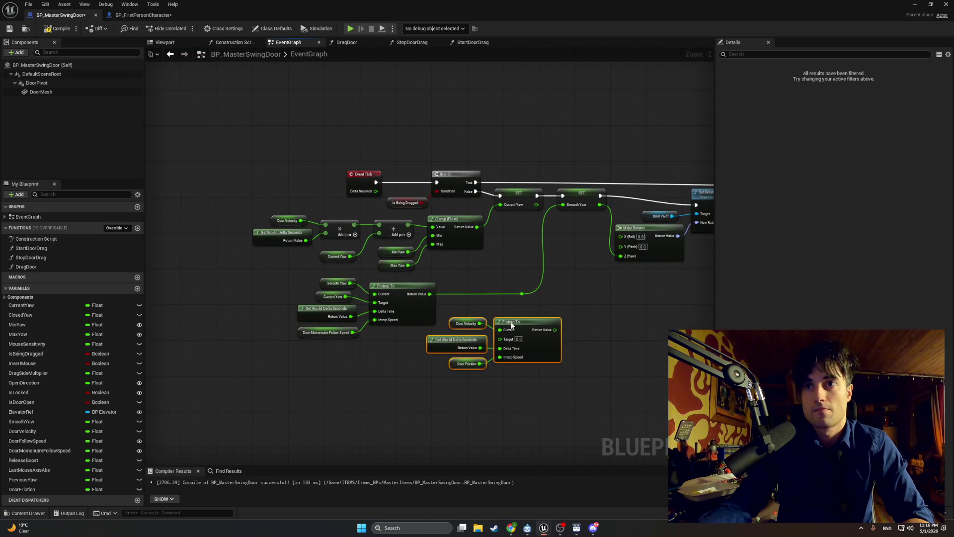
{"action": "left_click_drag", "start_coordinate": [446, 148], "coordinate": [356, 201]}
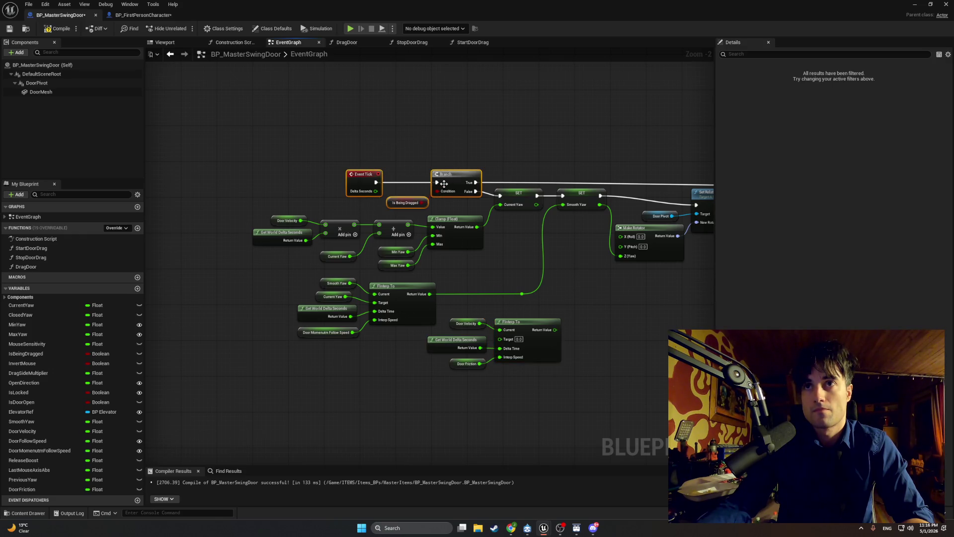
{"action": "left_click_drag", "start_coordinate": [446, 177], "coordinate": [335, 147]}
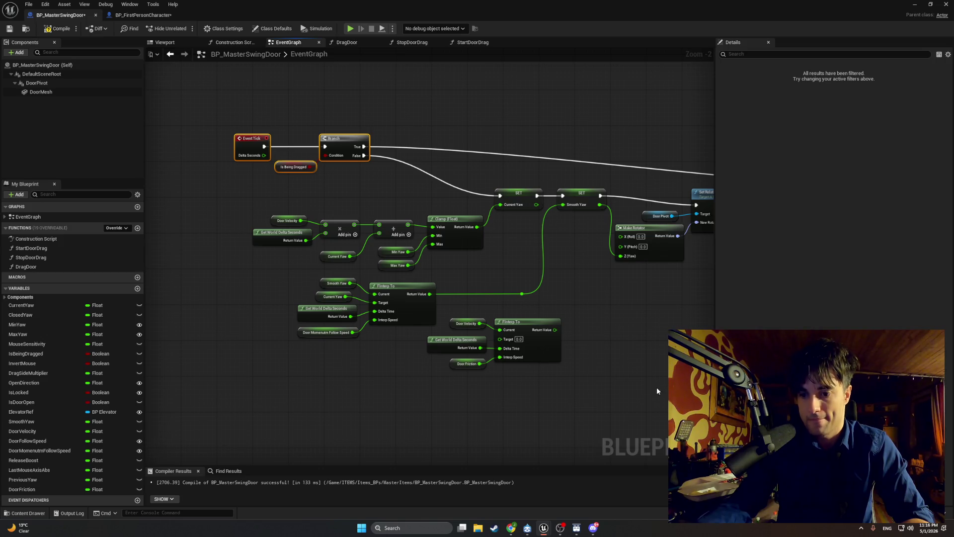
{"action": "left_click_drag", "start_coordinate": [555, 329], "coordinate": [597, 326]}
Step: Add a SET Door Velocity node fed by the FInterp To output, found by searching 'set door velo'
{"action": "type", "text": "se"}
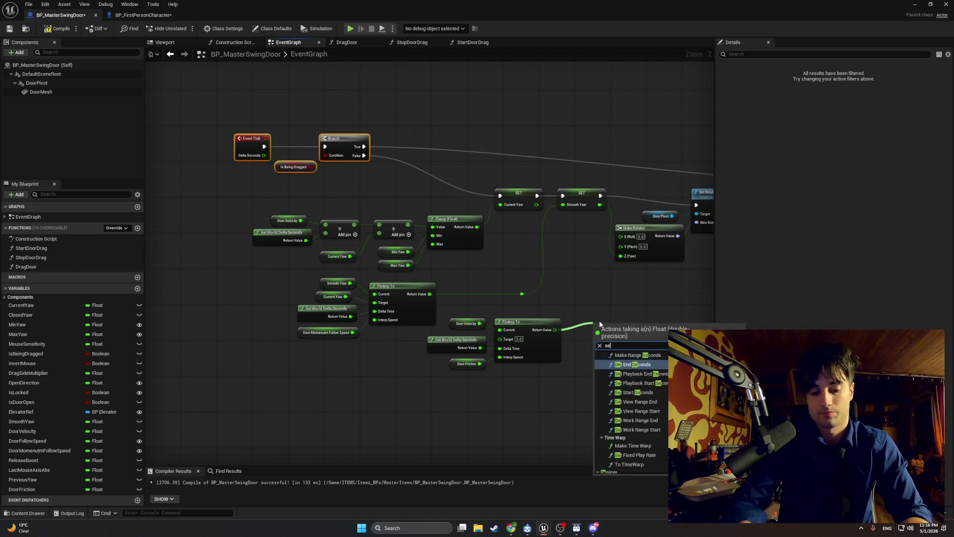
{"action": "type", "text": "t door velo"}
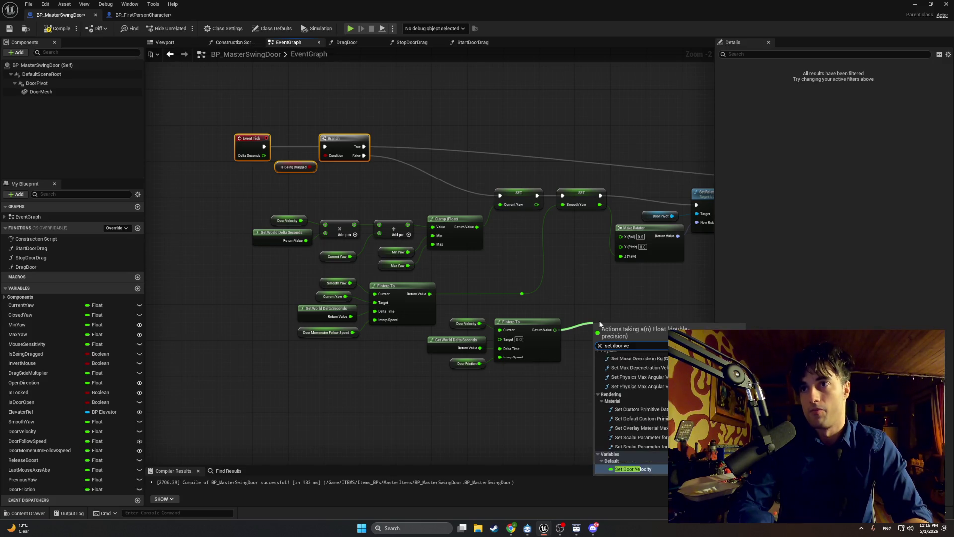
{"action": "left_click", "coordinate": [635, 401]}
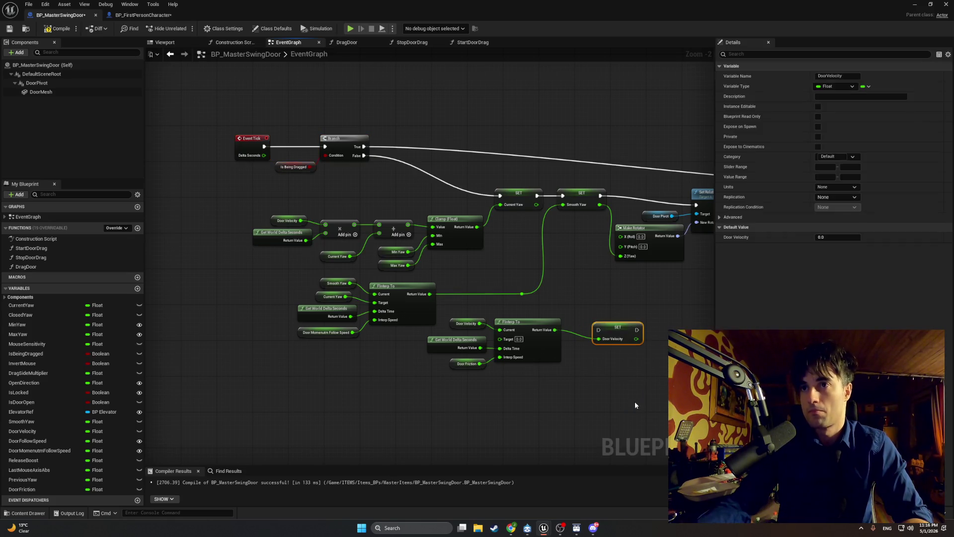
{"action": "left_click_drag", "start_coordinate": [644, 403], "coordinate": [426, 309]}
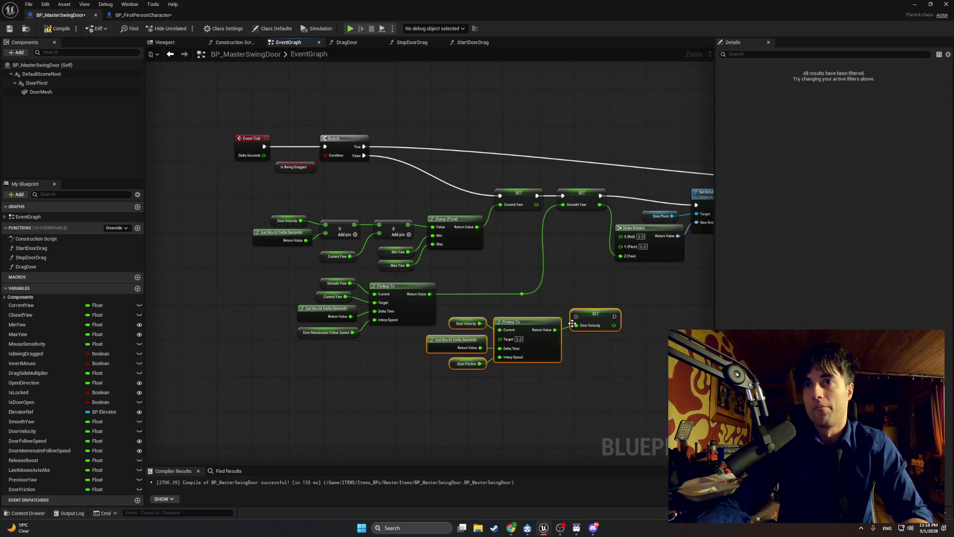
{"action": "scroll", "coordinate": [434, 271], "scroll_direction": "down", "scroll_amount": 2}
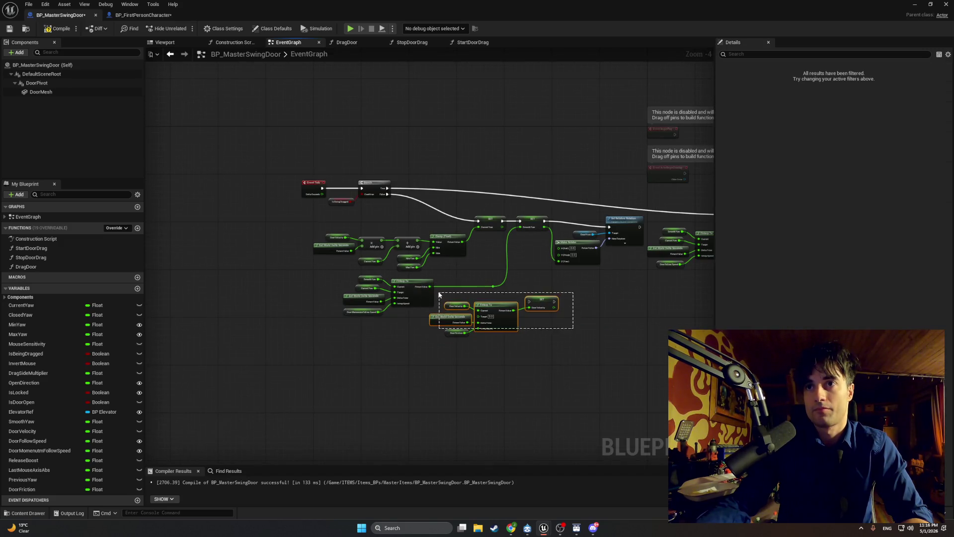
{"action": "mouse_move", "coordinate": [497, 318]}
{"action": "left_mouse_down"}
{"action": "mouse_move", "coordinate": [507, 333]}
{"action": "mouse_move", "coordinate": [623, 366]}
{"action": "left_mouse_up"}
Step: Lower the left-hand node group and move the FInterp/SET group up beside Branch
{"action": "left_click_drag", "start_coordinate": [499, 341], "coordinate": [320, 235]}
{"action": "left_click_drag", "start_coordinate": [437, 237], "coordinate": [433, 288]}
{"action": "left_click", "coordinate": [663, 382]}
{"action": "mouse_move", "coordinate": [630, 357]}
{"action": "left_mouse_down"}
{"action": "mouse_move", "coordinate": [409, 246]}
{"action": "mouse_move", "coordinate": [630, 358]}
{"action": "left_mouse_up"}
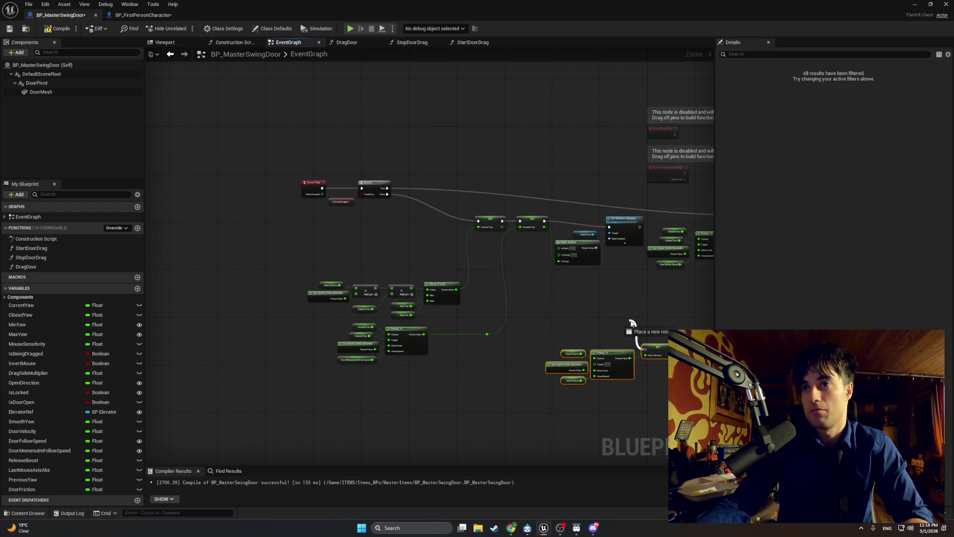
{"action": "left_click_drag", "start_coordinate": [663, 394], "coordinate": [546, 342]}
{"action": "mouse_move", "coordinate": [656, 348]}
{"action": "left_mouse_down"}
{"action": "mouse_move", "coordinate": [423, 240]}
{"action": "mouse_move", "coordinate": [434, 227]}
{"action": "left_mouse_up"}
{"action": "scroll", "coordinate": [420, 287], "scroll_direction": "up", "scroll_amount": 4}
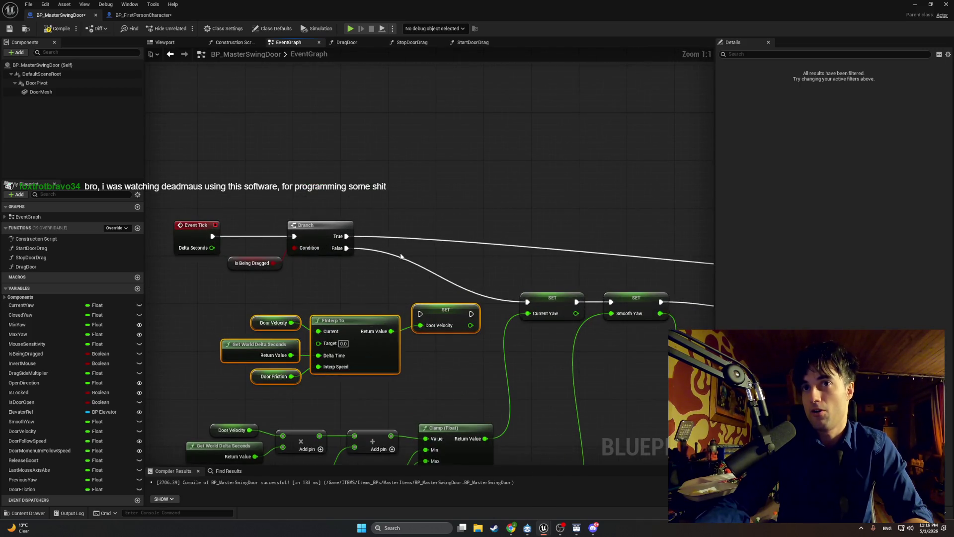
{"action": "left_click", "coordinate": [400, 256]}
Step: Wire Branch False into SET Door Velocity and chain it into SET Current Yaw
{"action": "left_click_drag", "start_coordinate": [346, 248], "coordinate": [346, 250]}
{"action": "left_click_drag", "start_coordinate": [423, 319], "coordinate": [527, 302]}
{"action": "mouse_move", "coordinate": [489, 358]}
{"action": "left_mouse_down"}
{"action": "mouse_move", "coordinate": [390, 311]}
{"action": "mouse_move", "coordinate": [264, 298]}
{"action": "left_mouse_up"}
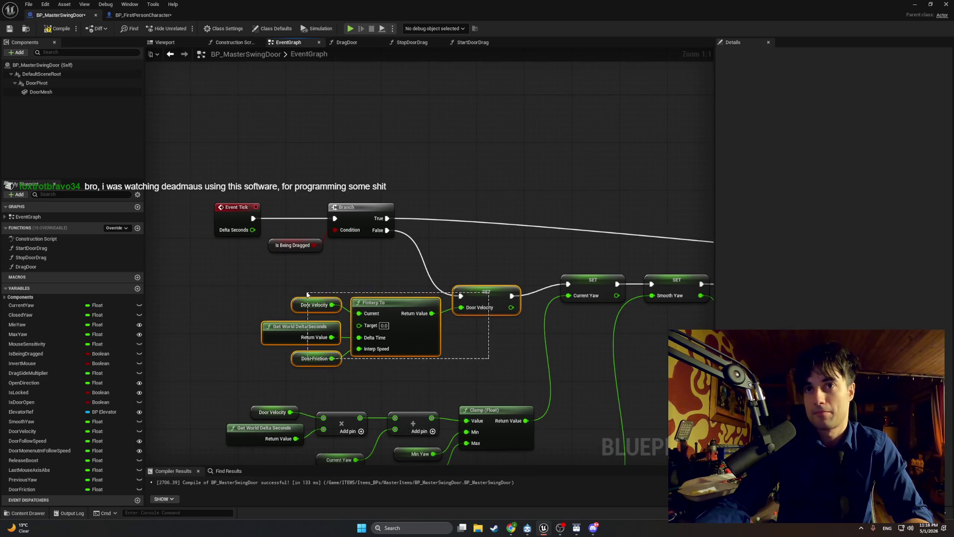
Step: Pack the Door Velocity interpolation, Clamp and Add groups more compactly up-left
{"action": "left_click", "coordinate": [461, 372]}
{"action": "left_click_drag", "start_coordinate": [461, 372], "coordinate": [263, 286]}
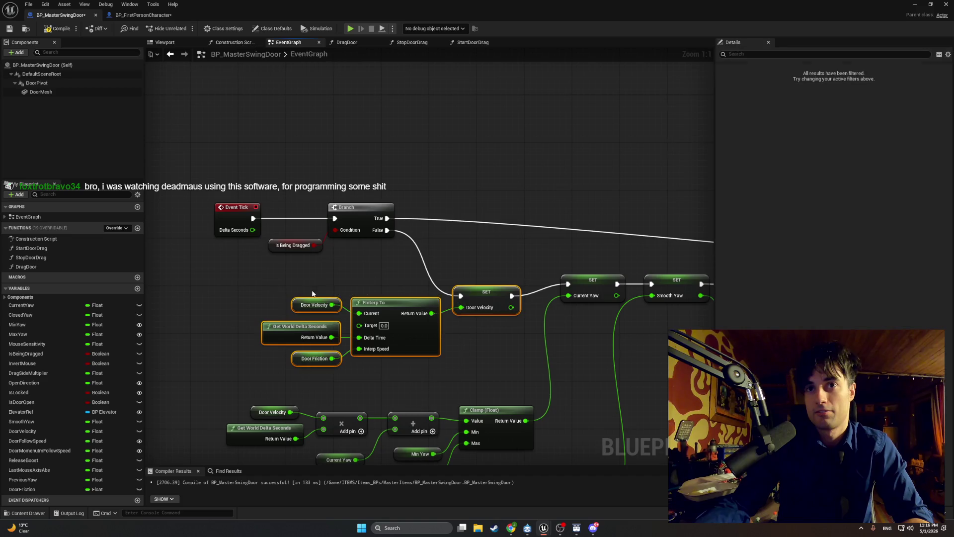
{"action": "left_click_drag", "start_coordinate": [487, 292], "coordinate": [510, 280]}
{"action": "left_click", "coordinate": [442, 252]}
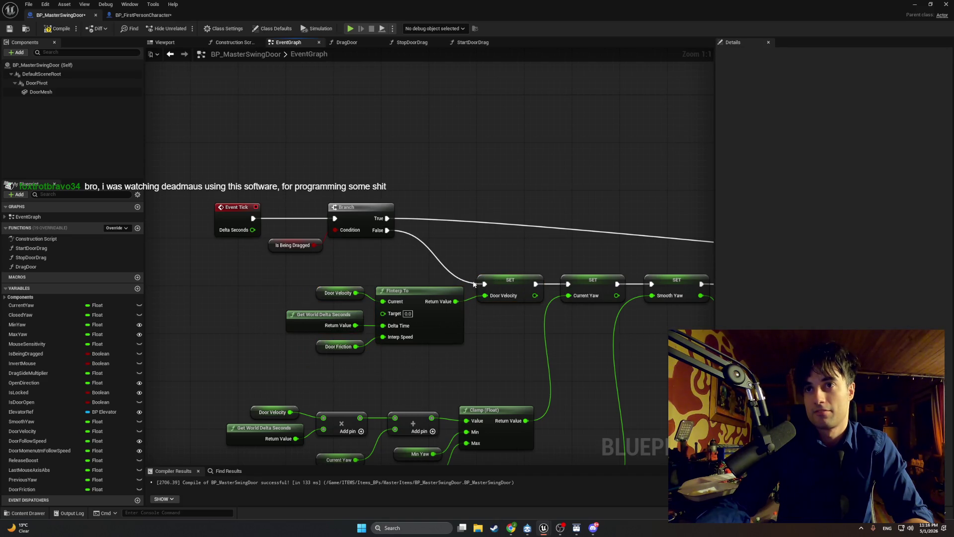
{"action": "scroll", "coordinate": [473, 284], "scroll_direction": "down", "scroll_amount": 3}
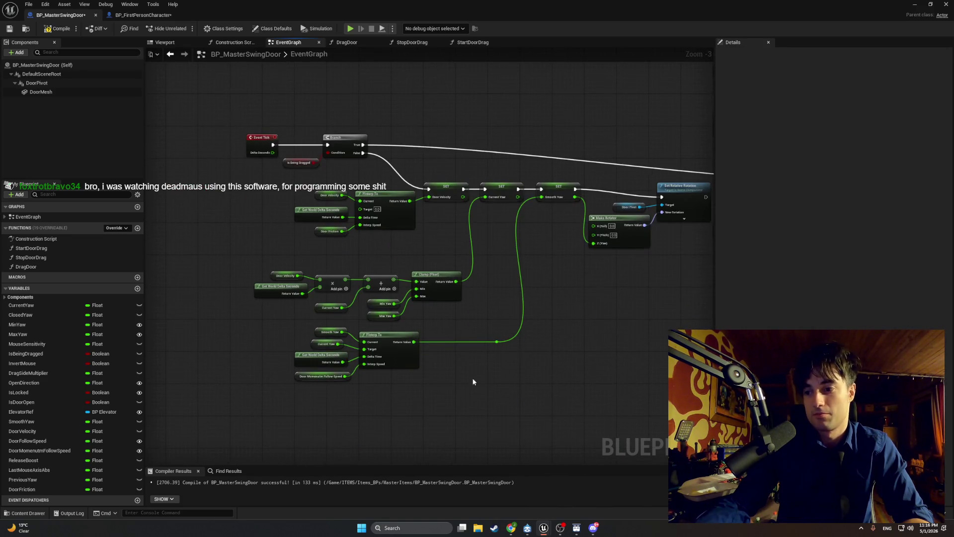
{"action": "mouse_move", "coordinate": [354, 274]}
{"action": "left_mouse_down"}
{"action": "mouse_move", "coordinate": [278, 264]}
{"action": "mouse_move", "coordinate": [313, 266]}
{"action": "mouse_move", "coordinate": [292, 249]}
{"action": "left_mouse_up"}
{"action": "left_click", "coordinate": [469, 254]}
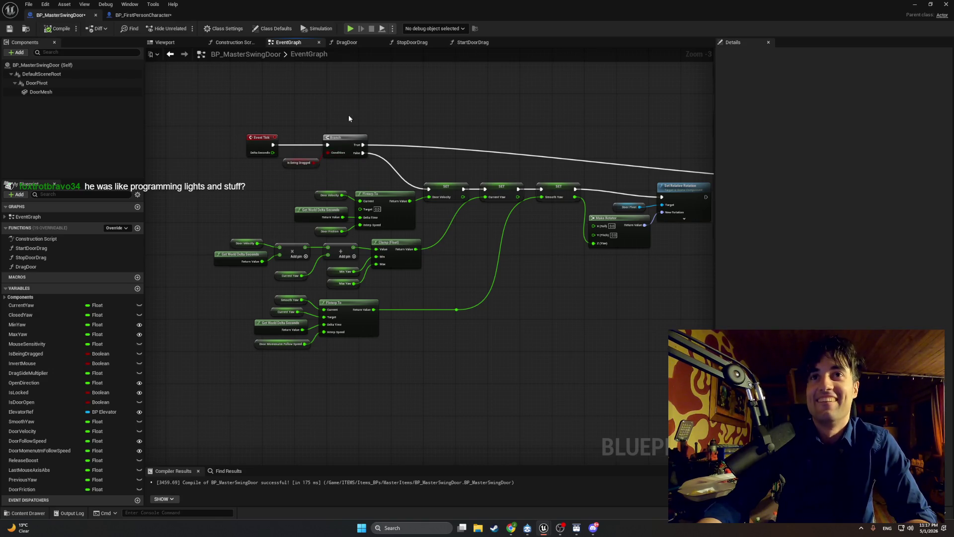
Step: Lower Event Tick, Branch and Is Being Dragged toward the SET chain and recentre the view
{"action": "left_click_drag", "start_coordinate": [349, 118], "coordinate": [268, 169]}
{"action": "mouse_move", "coordinate": [365, 139]}
{"action": "left_mouse_down"}
{"action": "mouse_move", "coordinate": [336, 161]}
{"action": "mouse_move", "coordinate": [361, 159]}
{"action": "mouse_move", "coordinate": [217, 135]}
{"action": "left_mouse_up"}
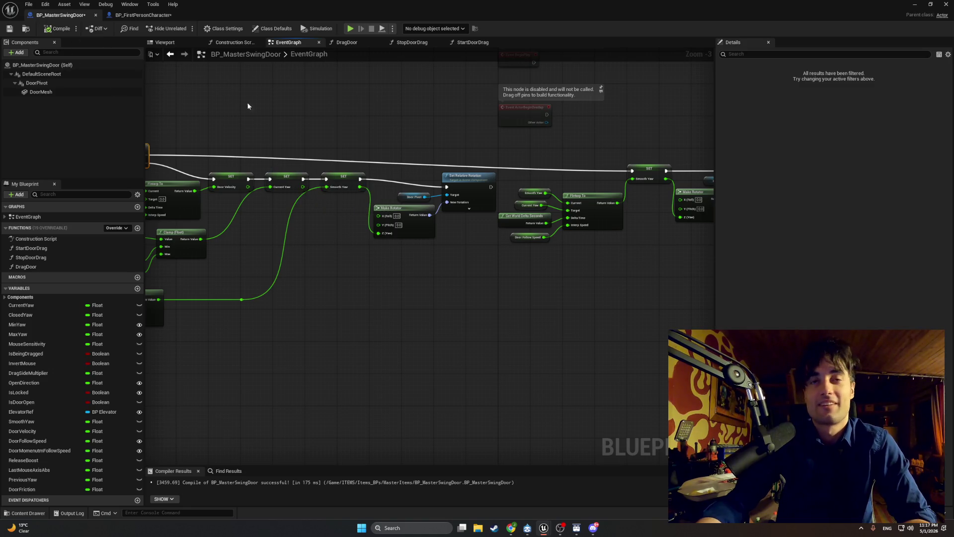
{"action": "left_click_drag", "start_coordinate": [247, 106], "coordinate": [481, 121]}
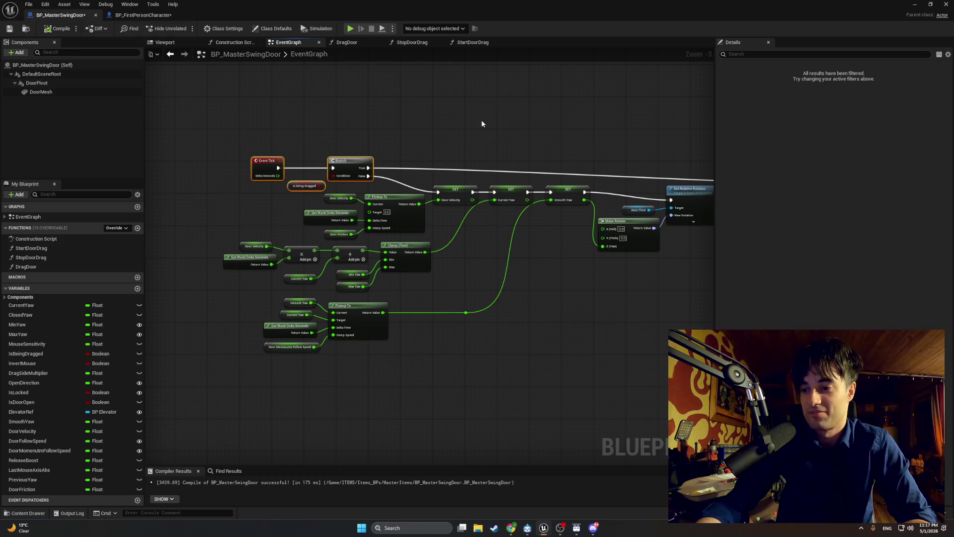
{"action": "left_click_drag", "start_coordinate": [458, 132], "coordinate": [417, 137]}
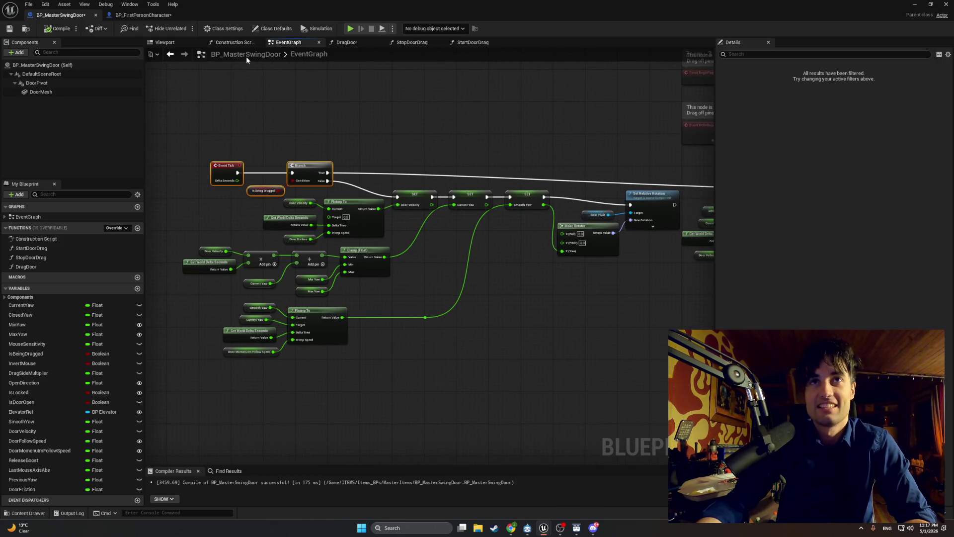
{"action": "left_click", "coordinate": [916, 4]}
Step: Give Door Friction a default of 5.0, compile, and start a Play in Editor test
{"action": "mouse_move", "coordinate": [543, 526]}
{"action": "left_click", "coordinate": [585, 499]}
{"action": "left_click", "coordinate": [301, 242]}
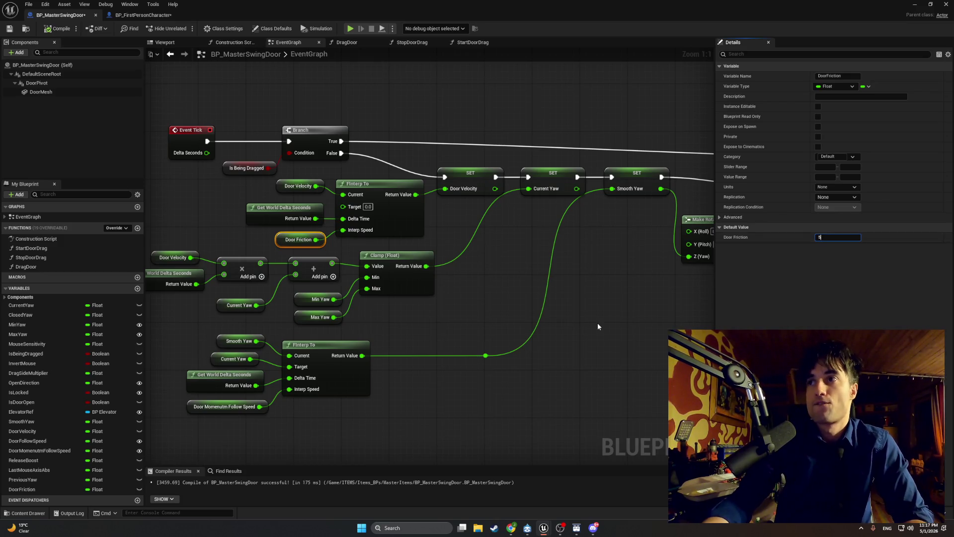
{"action": "left_click", "coordinate": [566, 283]}
{"action": "left_click", "coordinate": [277, 240]}
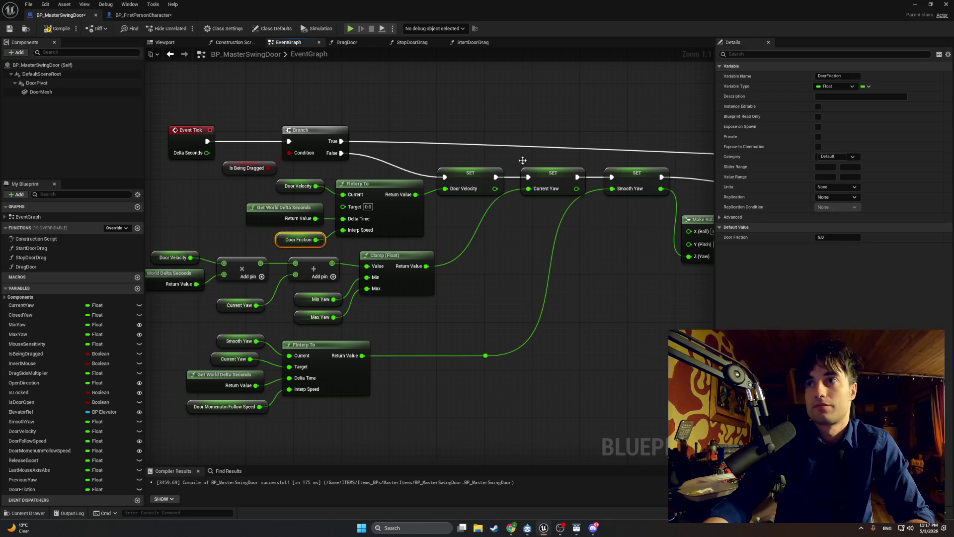
{"action": "left_click", "coordinate": [55, 31]}
{"action": "left_click", "coordinate": [913, 6]}
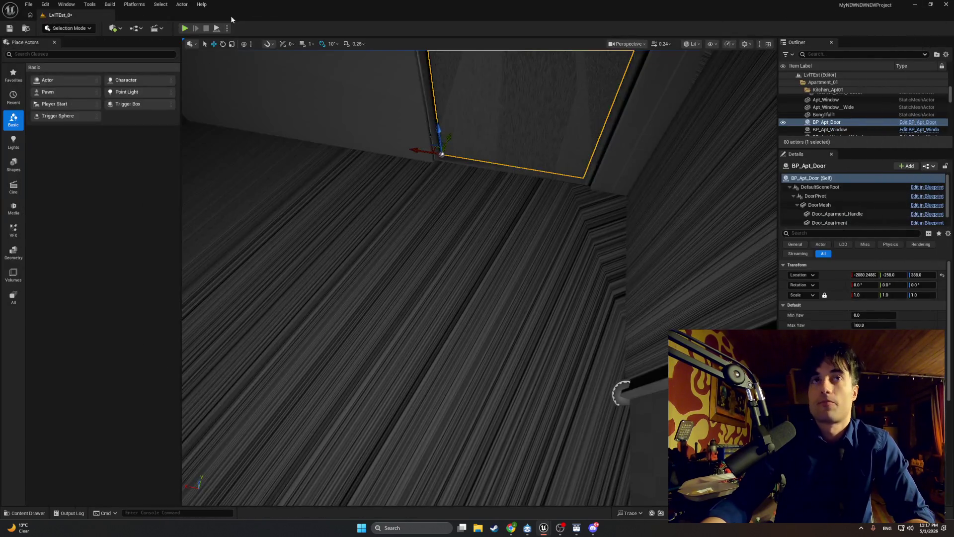
{"action": "left_click", "coordinate": [185, 29]}
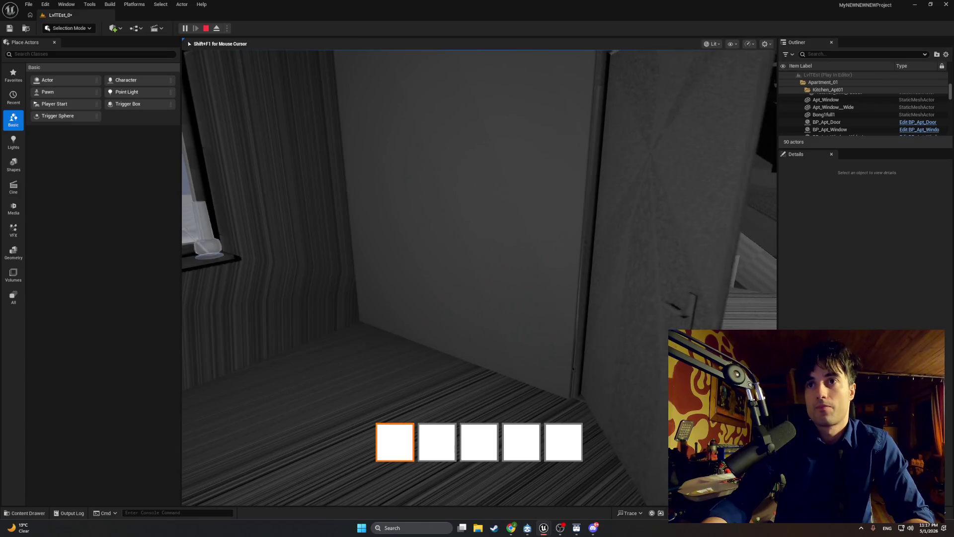
Step: Push the door in play, then edit Door Friction's default, recompile and play again
{"action": "key", "text": "e"}
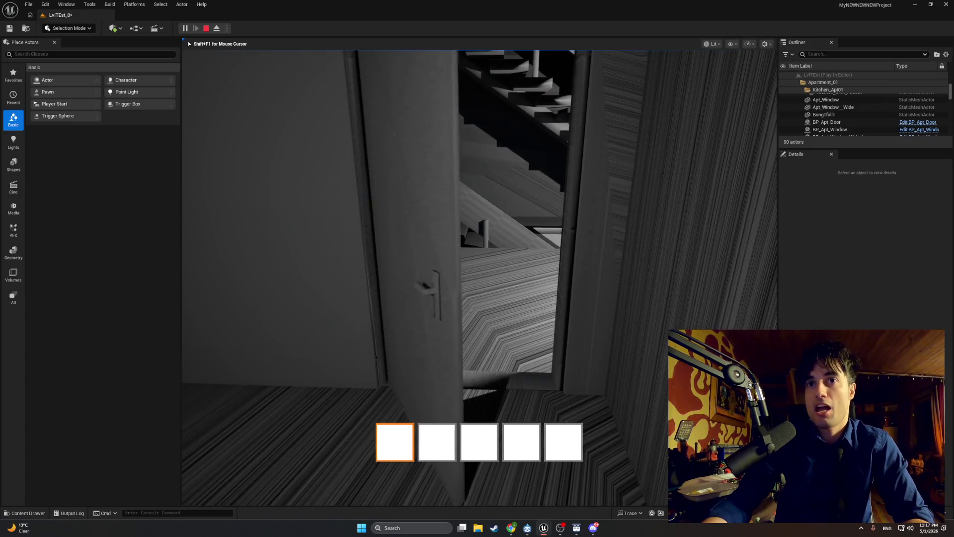
{"action": "key", "text": "Escape"}
{"action": "mouse_move", "coordinate": [560, 528]}
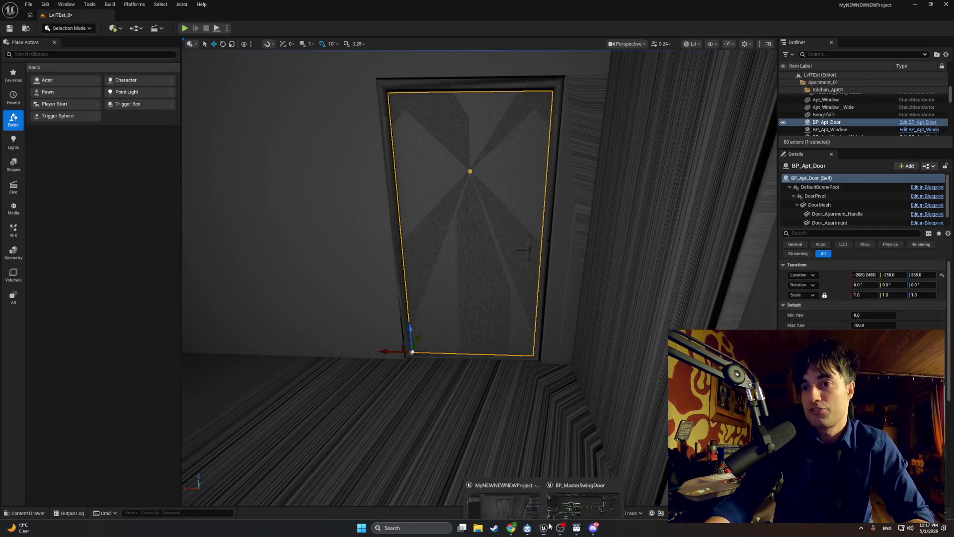
{"action": "left_click", "coordinate": [575, 504]}
{"action": "left_click", "coordinate": [848, 235]}
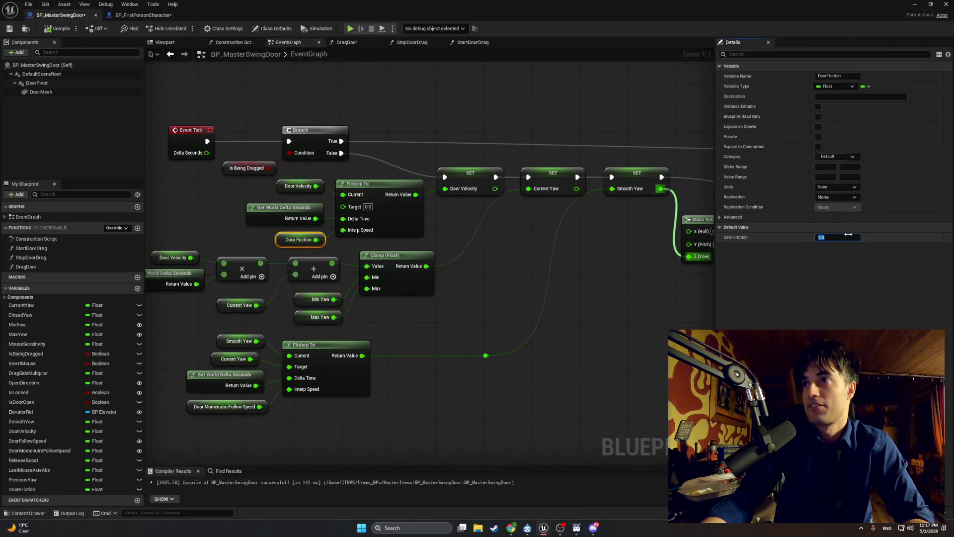
{"action": "left_click", "coordinate": [628, 297]}
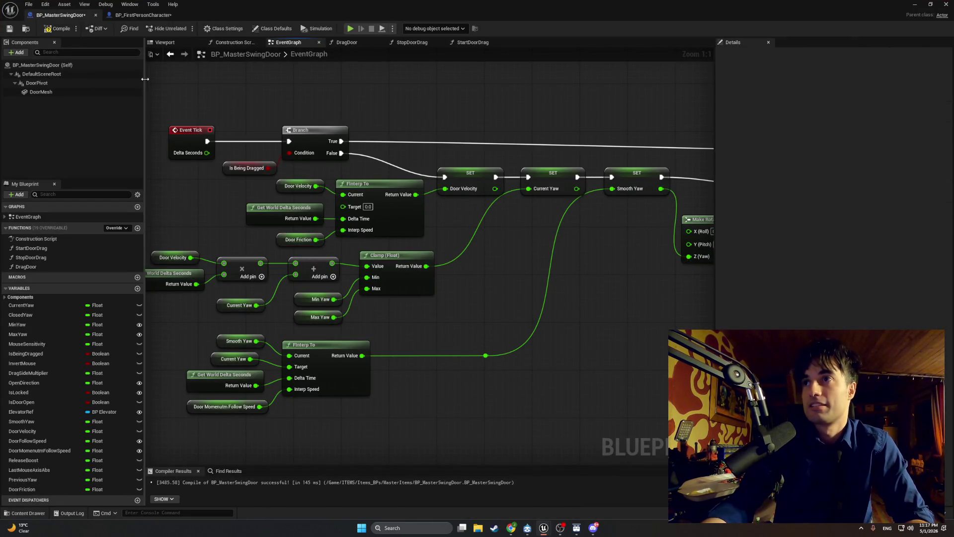
{"action": "left_click", "coordinate": [56, 29]}
{"action": "left_click", "coordinate": [913, 6]}
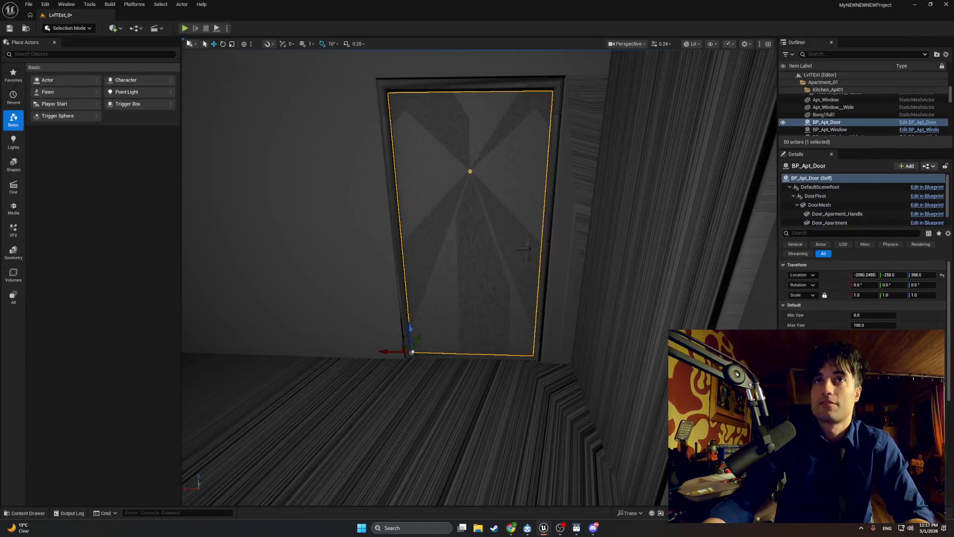
{"action": "key", "text": "alt+p"}
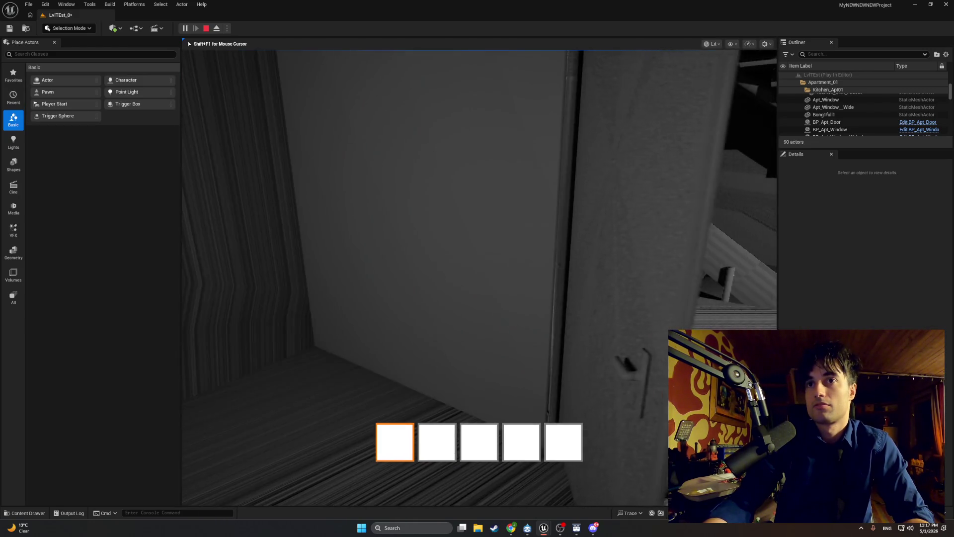
Step: Set Door Friction's default to 1, compile with F7, and play-test pushing the door
{"action": "key", "text": "Escape"}
{"action": "mouse_move", "coordinate": [544, 527]}
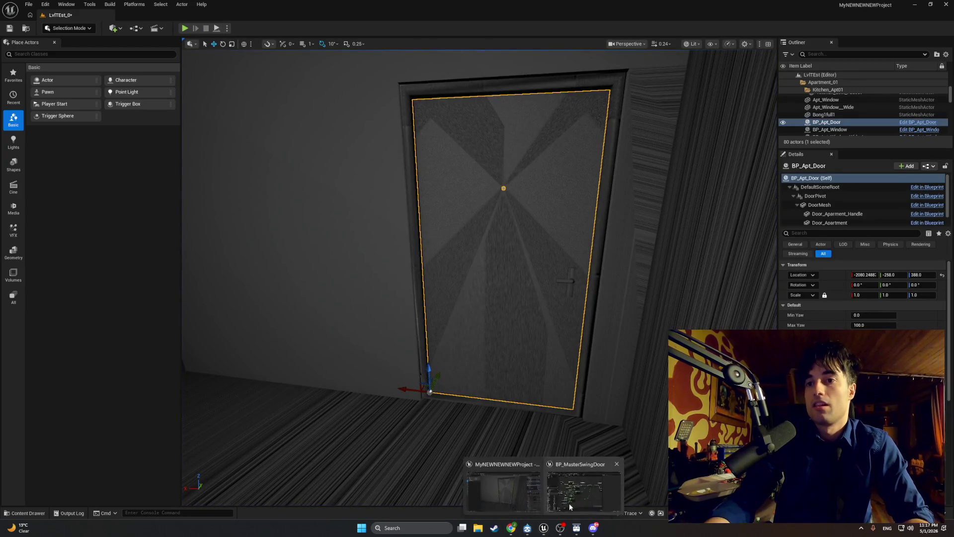
{"action": "left_click", "coordinate": [568, 503]}
{"action": "left_click", "coordinate": [298, 239]}
{"action": "left_click", "coordinate": [838, 238]}
{"action": "type", "text": "1"}
{"action": "left_click", "coordinate": [678, 284]}
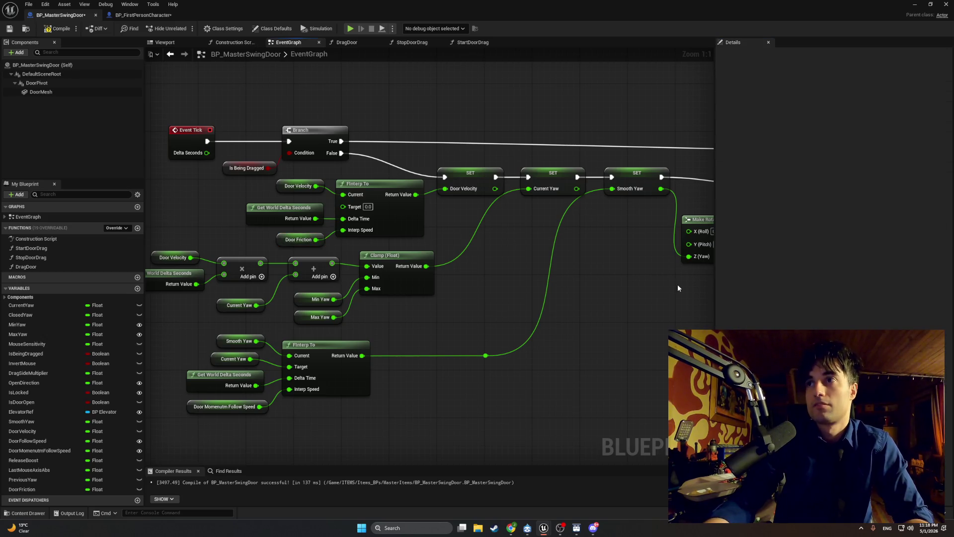
{"action": "key", "text": "F7"}
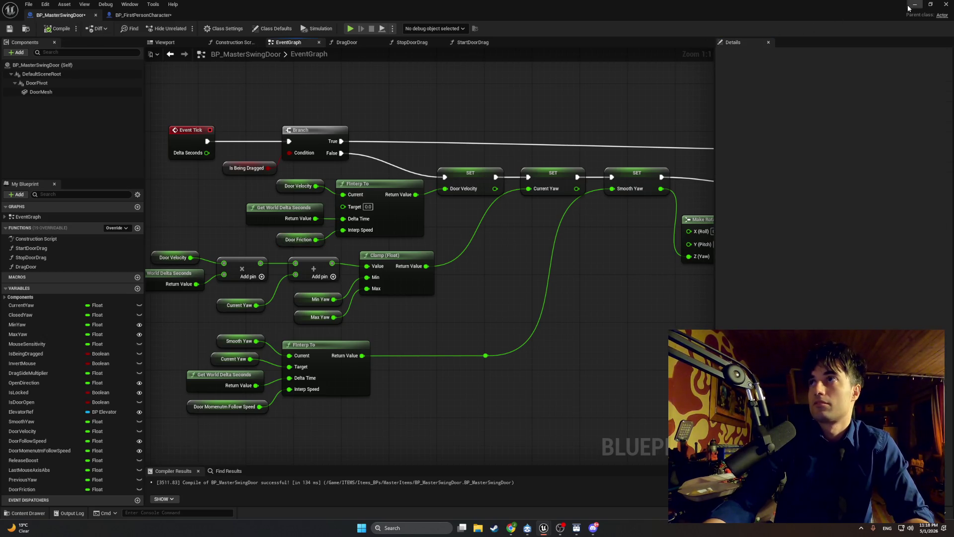
{"action": "left_click", "coordinate": [913, 5]}
{"action": "left_click", "coordinate": [182, 28]}
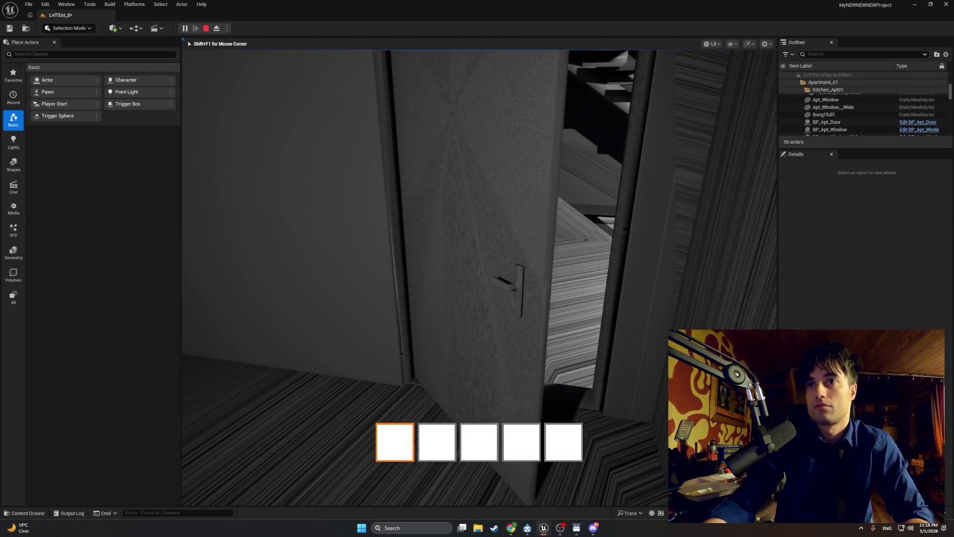
{"action": "key", "text": "e"}
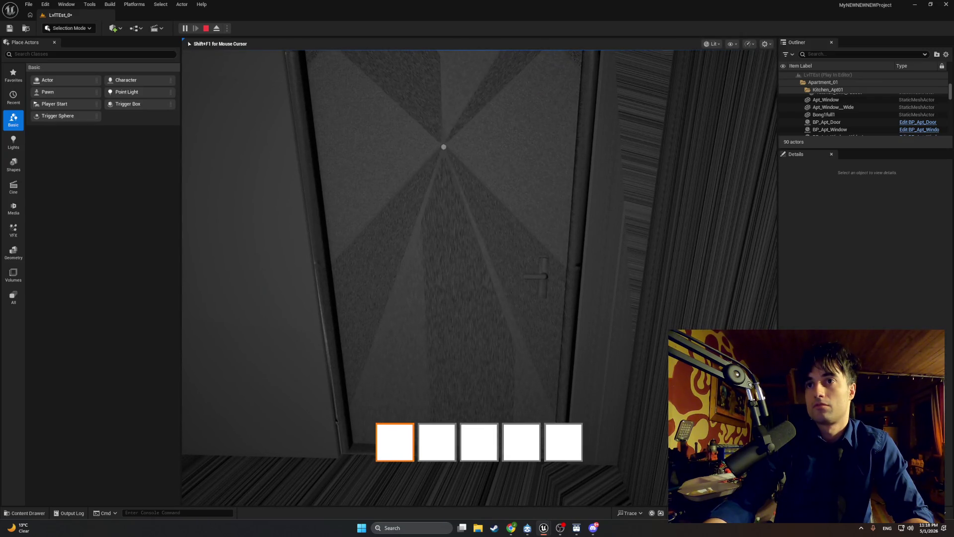
{"action": "key", "text": "Escape"}
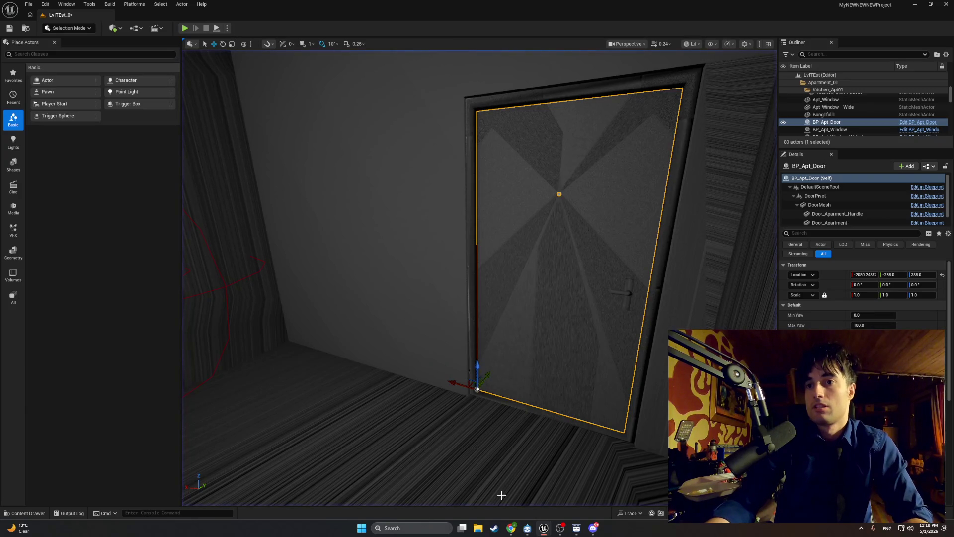
Step: Set Door Friction's default to 0.8, compile, and start playing the level
{"action": "mouse_move", "coordinate": [543, 527]}
{"action": "left_click", "coordinate": [577, 505]}
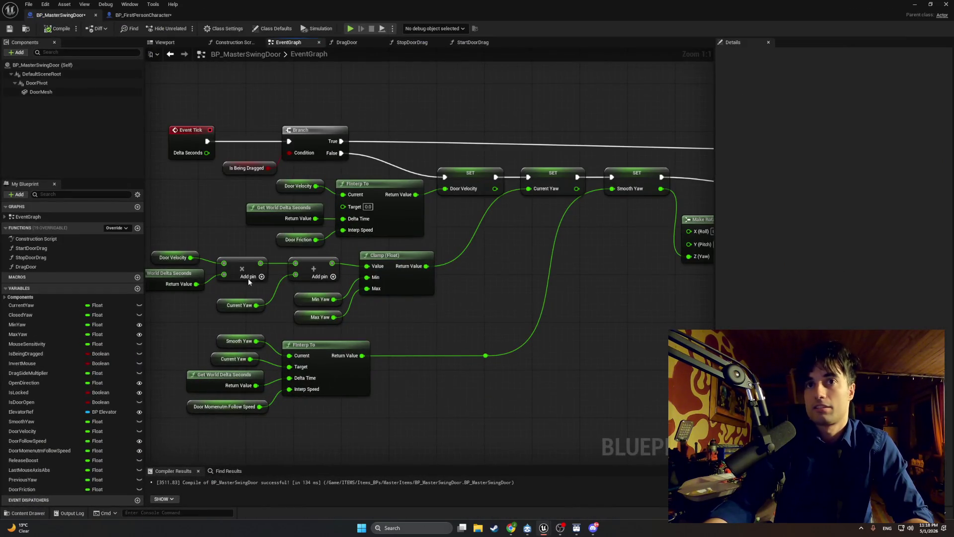
{"action": "left_click", "coordinate": [283, 243]}
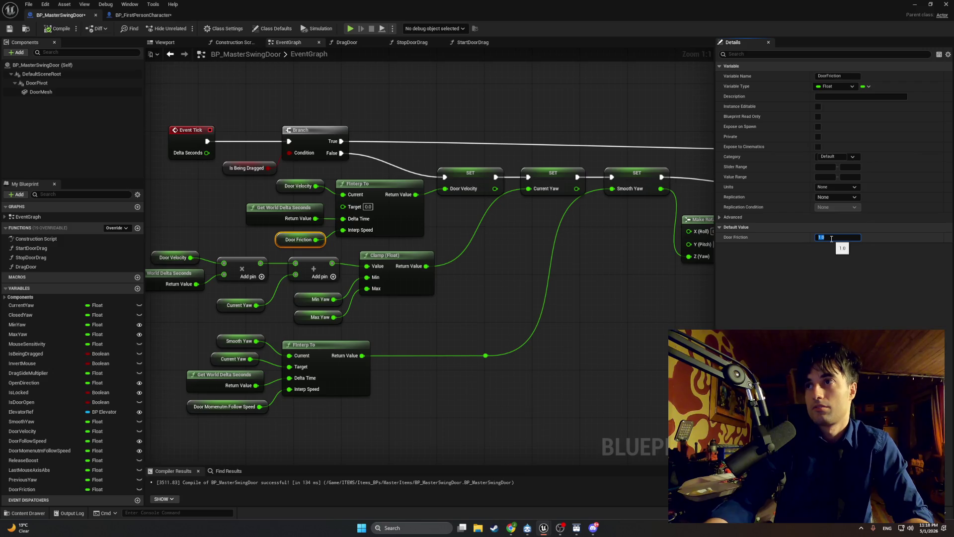
{"action": "type", "text": ".8"}
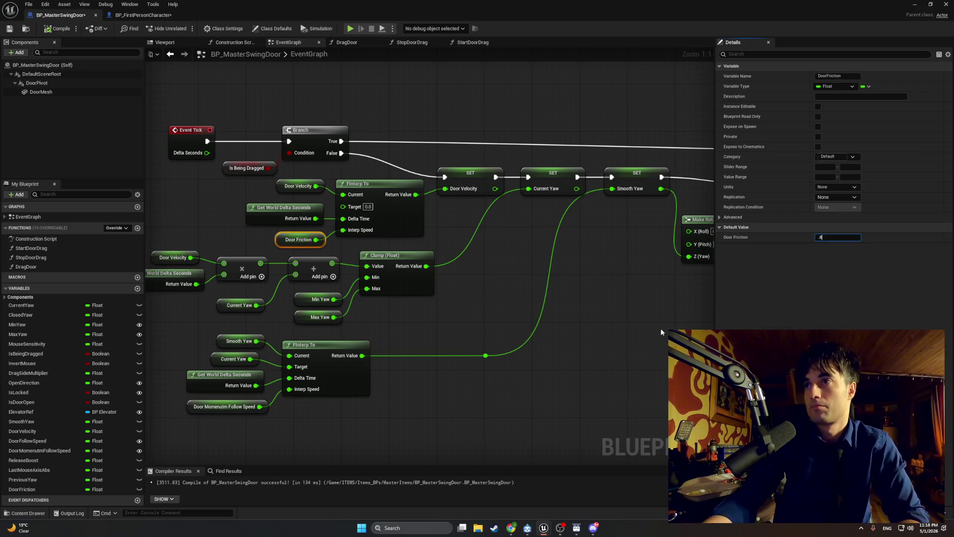
{"action": "left_click", "coordinate": [660, 328]}
{"action": "left_click", "coordinate": [297, 243]}
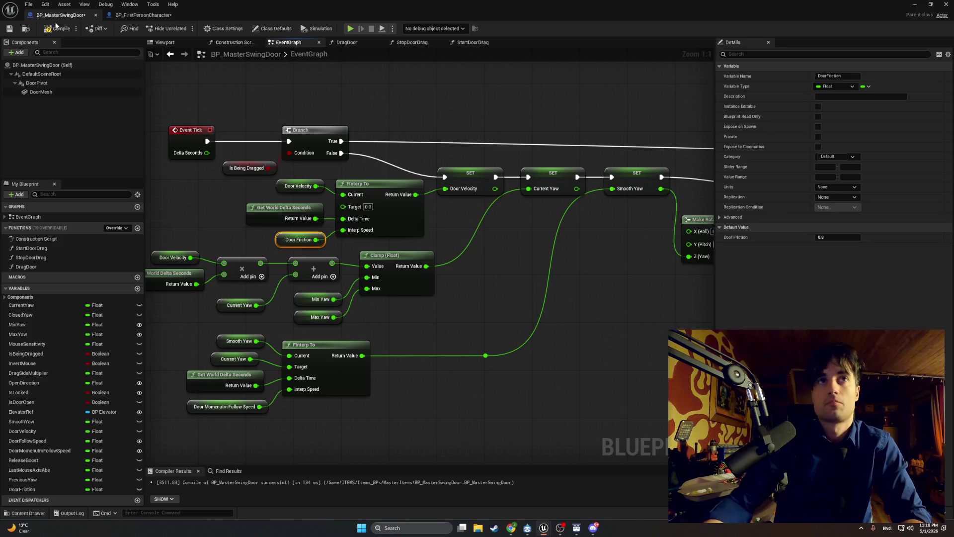
{"action": "left_click", "coordinate": [915, 4]}
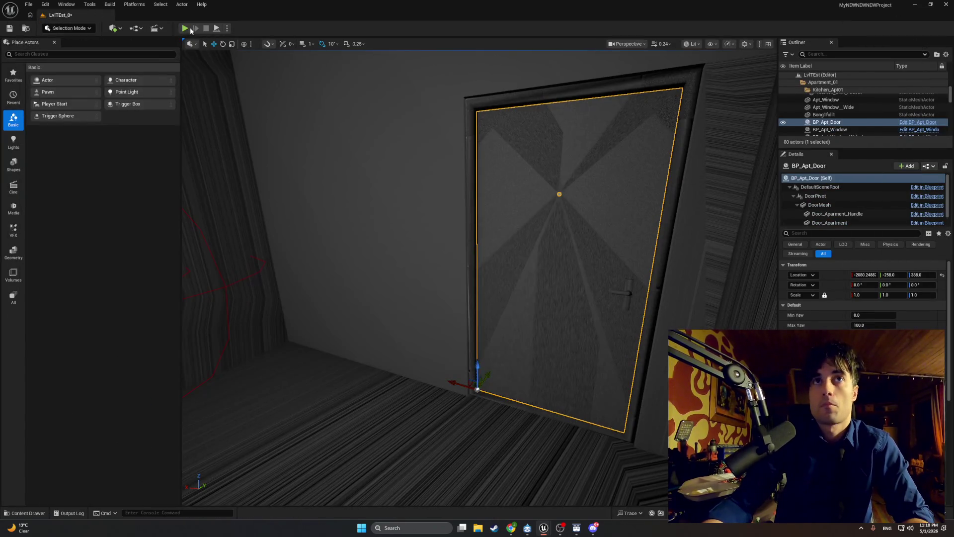
{"action": "left_click", "coordinate": [190, 30]}
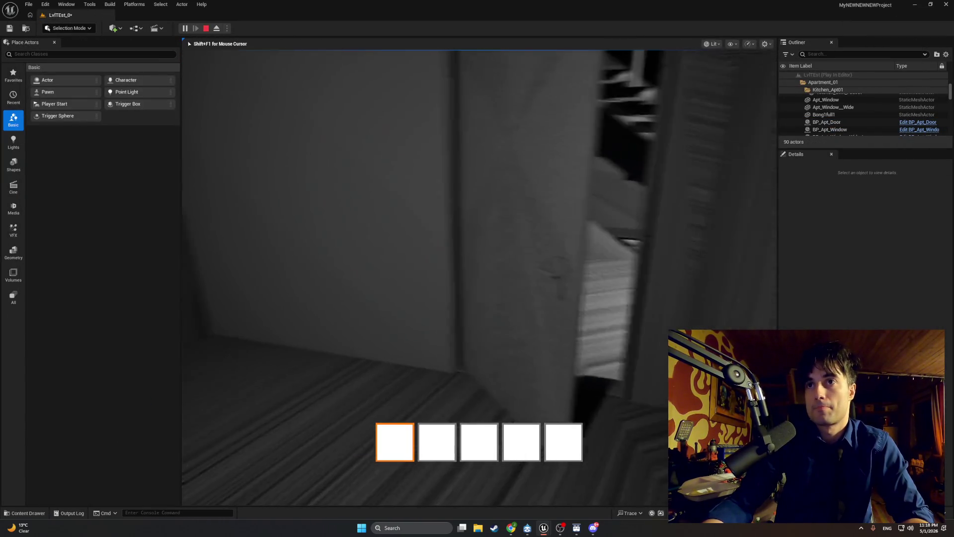
Step: Walk to the apartment door, swing it open and shut several times, walk through, then stop
{"action": "key", "text": "w"}
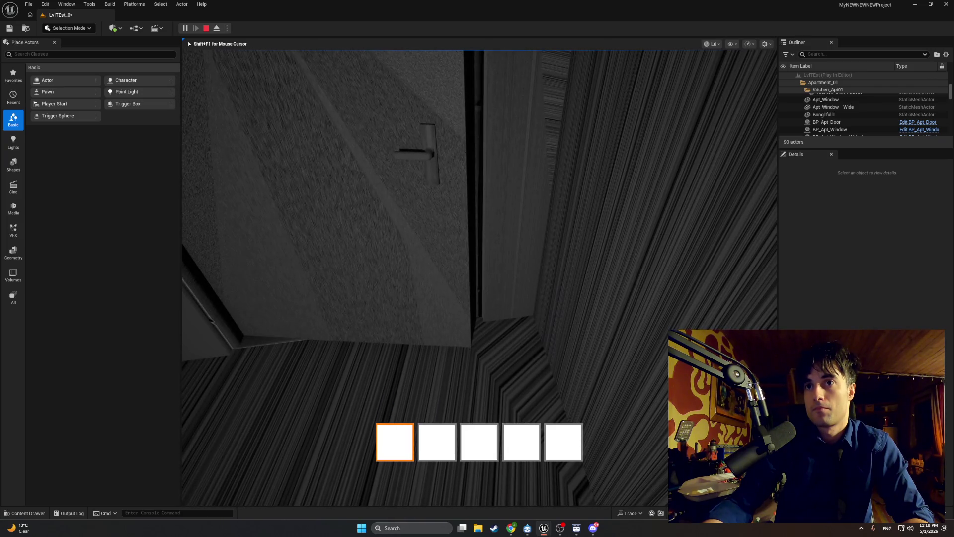
{"action": "key", "text": "e"}
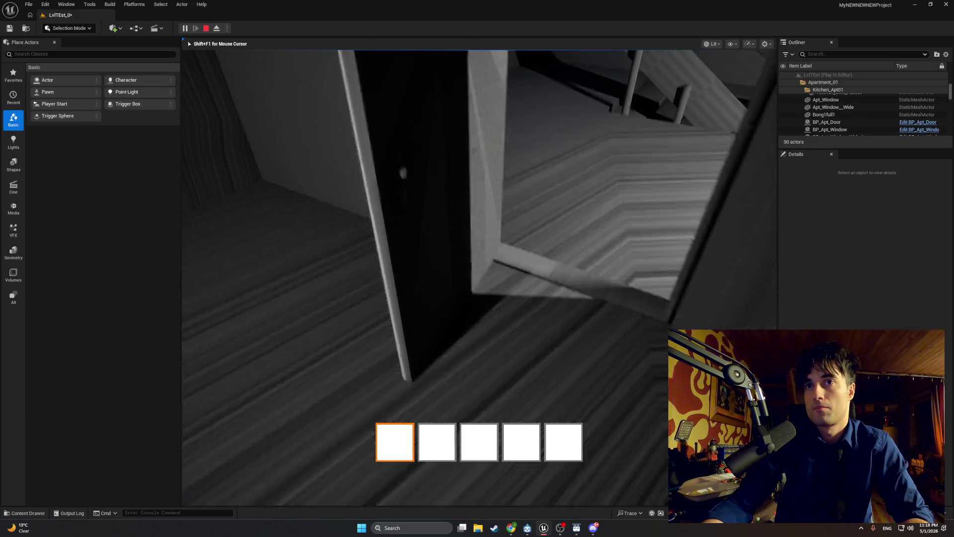
{"action": "key", "text": "e"}
{"action": "key", "text": "e"}
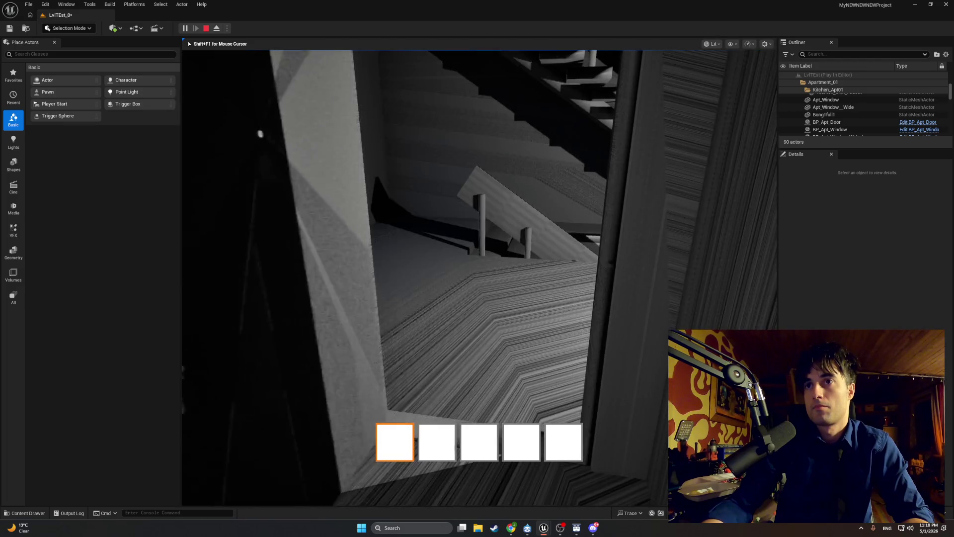
{"action": "key", "text": "e"}
{"action": "key", "text": "e"}
{"action": "key", "text": "e"}
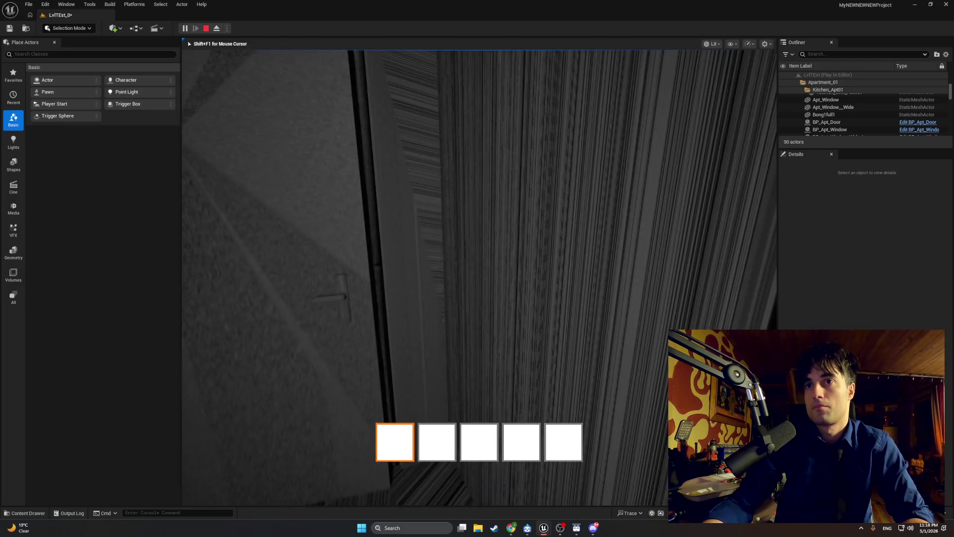
{"action": "key", "text": "e"}
{"action": "key", "text": "e"}
{"action": "key", "text": "e"}
{"action": "key", "text": "e"}
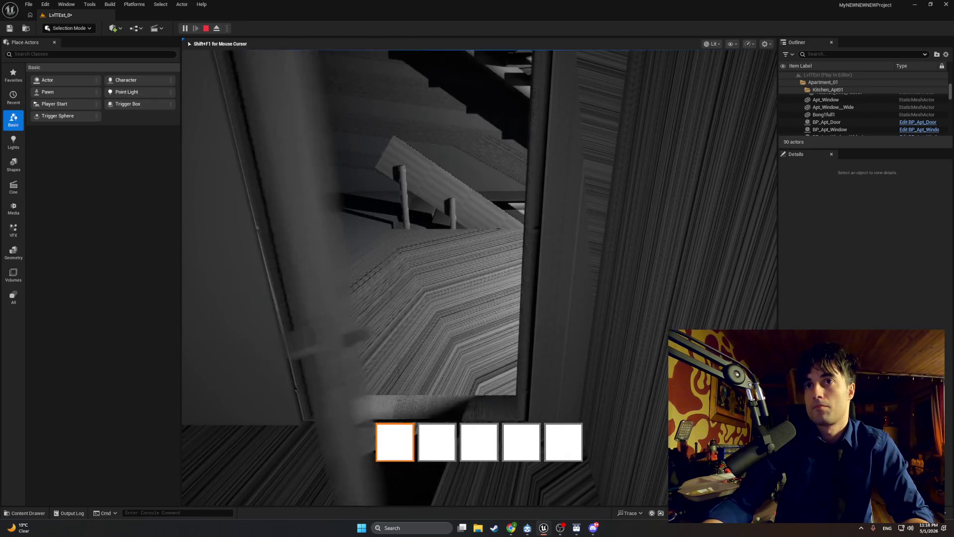
{"action": "key", "text": "e"}
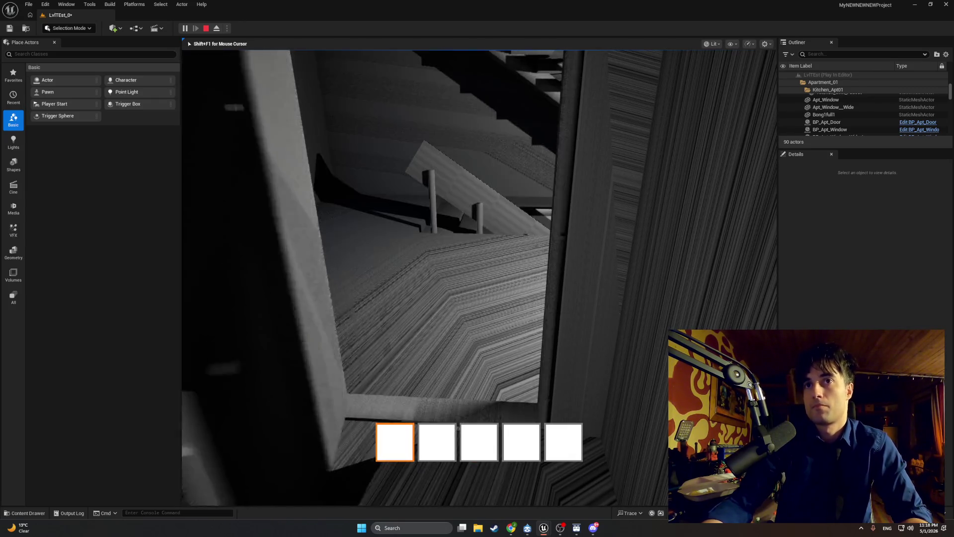
{"action": "key", "text": "w"}
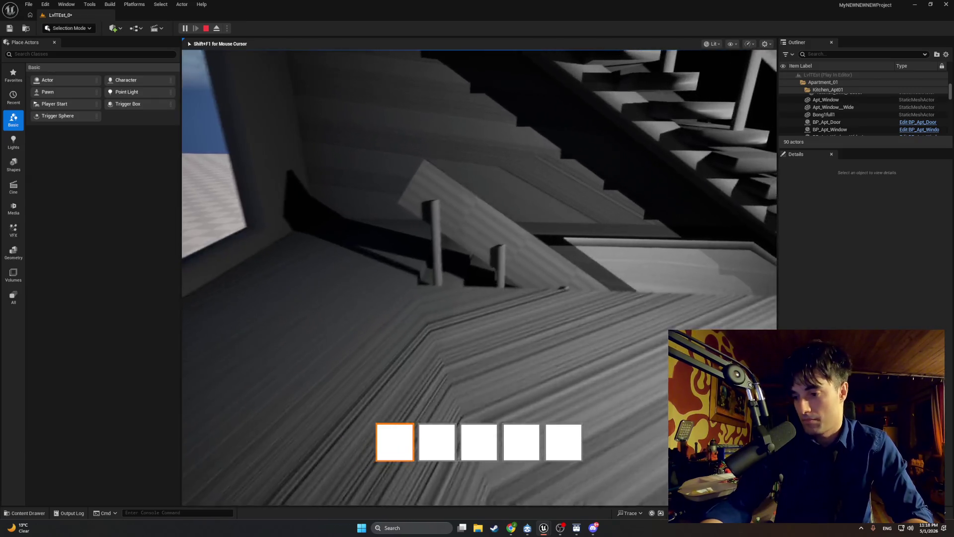
{"action": "key", "text": "w"}
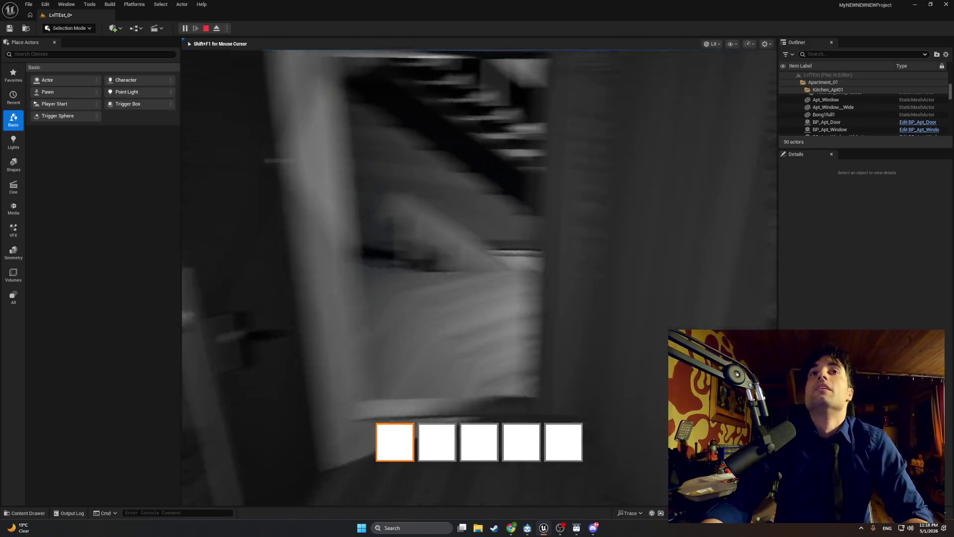
{"action": "key", "text": "Escape"}
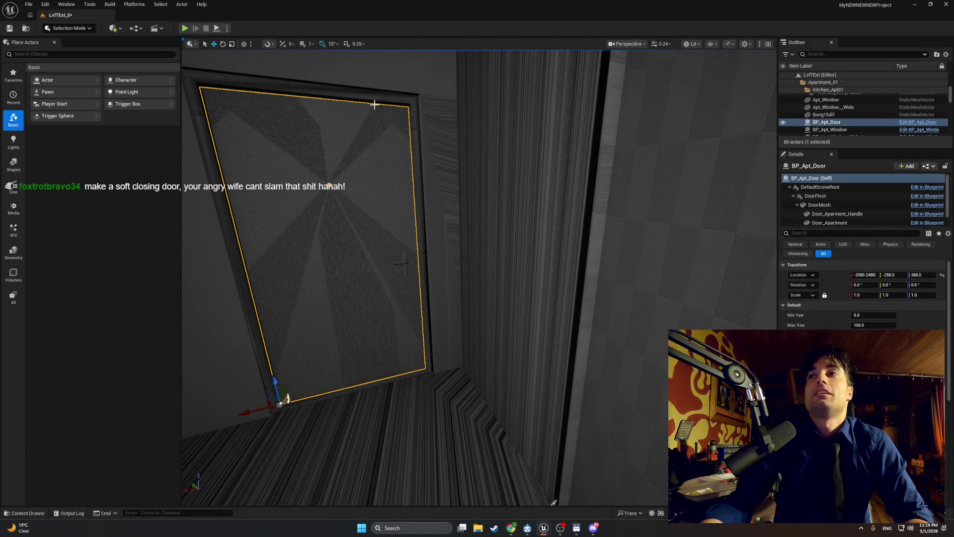
{"action": "key", "text": "f"}
{"action": "left_click_drag", "start_coordinate": [375, 104], "coordinate": [441, 192]}
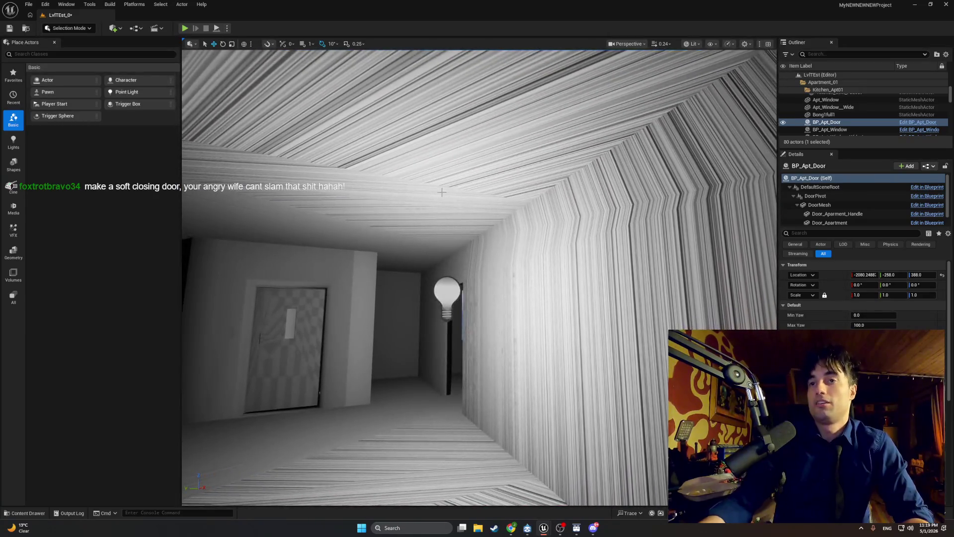
{"action": "mouse_move", "coordinate": [374, 332]}
{"action": "left_mouse_down"}
{"action": "mouse_move", "coordinate": [383, 263]}
{"action": "mouse_move", "coordinate": [385, 298]}
{"action": "mouse_move", "coordinate": [388, 279]}
{"action": "left_mouse_up"}
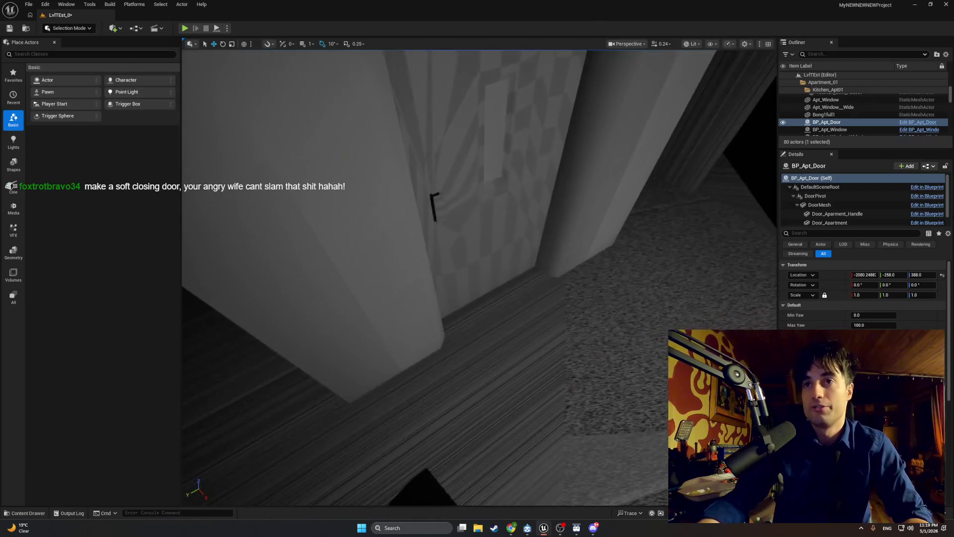
{"action": "key", "text": "alt+p"}
{"action": "key", "text": "Escape"}
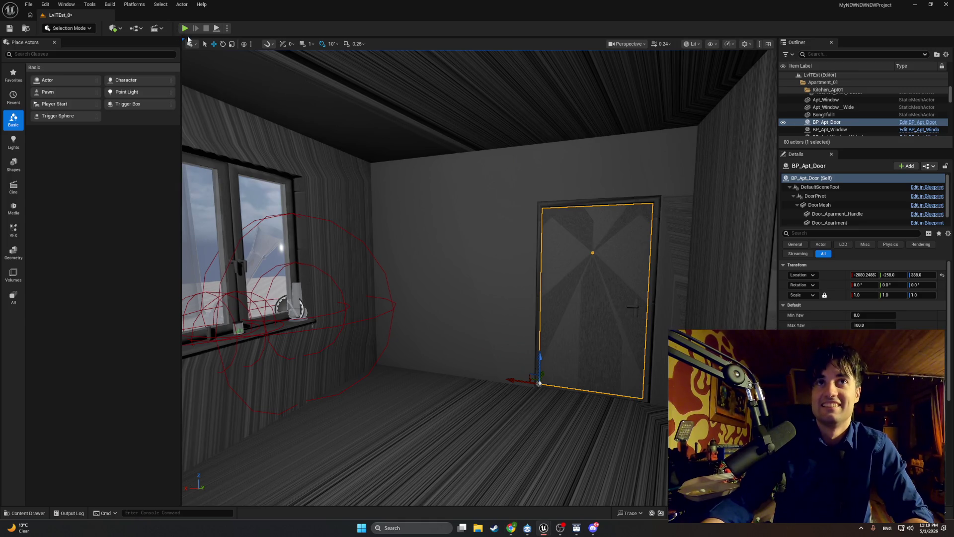
{"action": "left_click_drag", "start_coordinate": [366, 243], "coordinate": [377, 243]}
{"action": "left_click", "coordinate": [185, 29]}
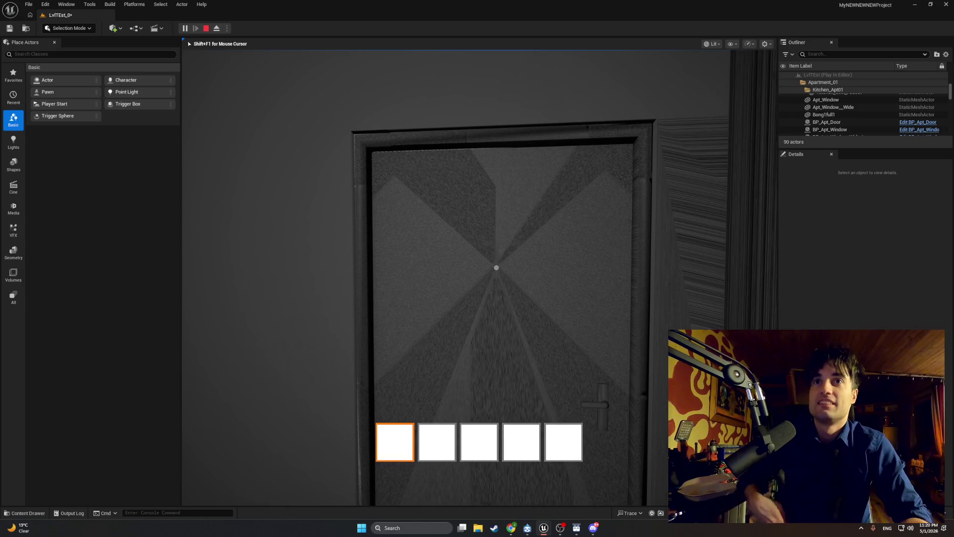
{"action": "key", "text": "w"}
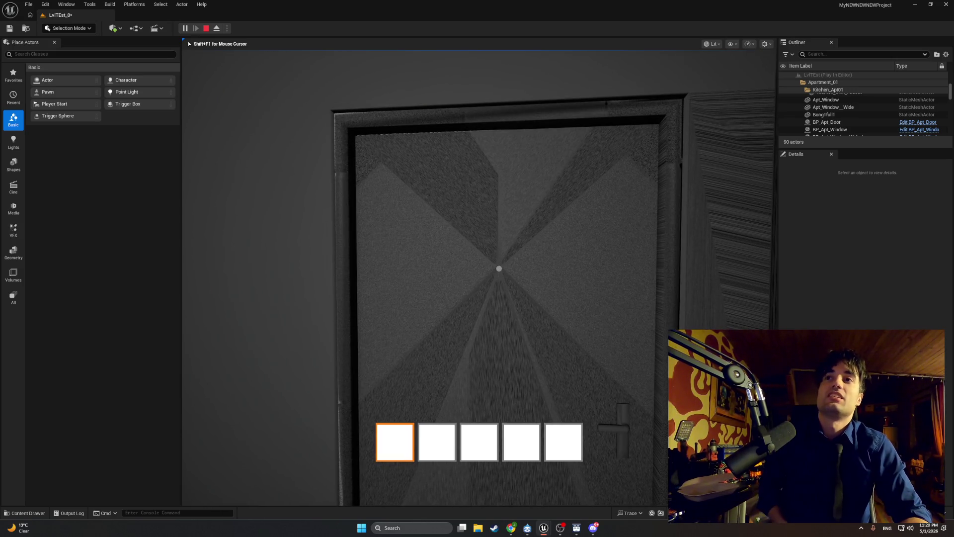
{"action": "key", "text": "e"}
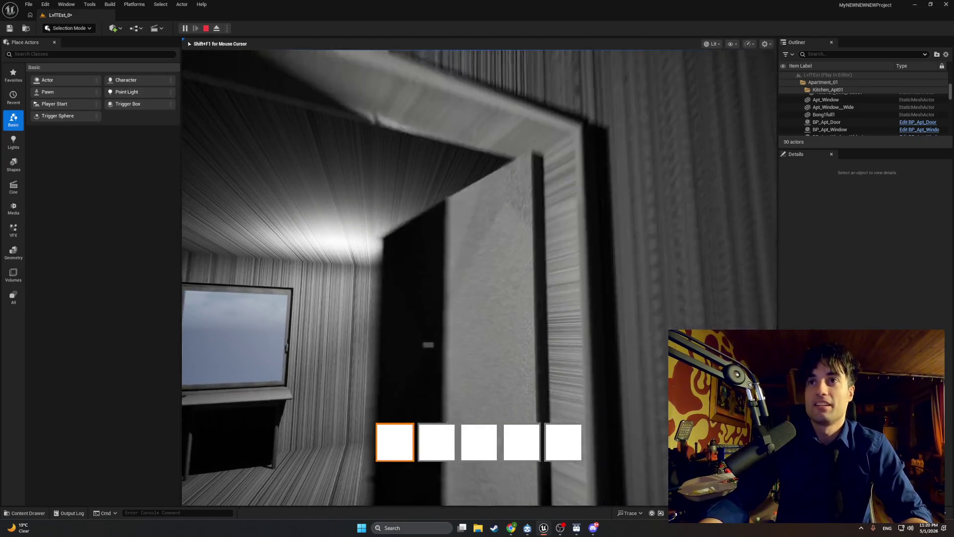
{"action": "key", "text": "w"}
{"action": "key", "text": "w"}
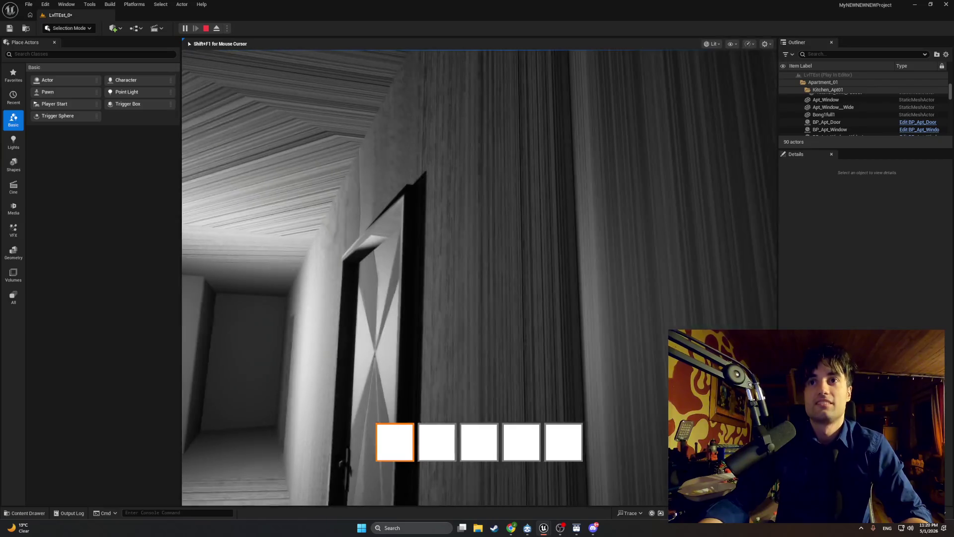
{"action": "key", "text": "w"}
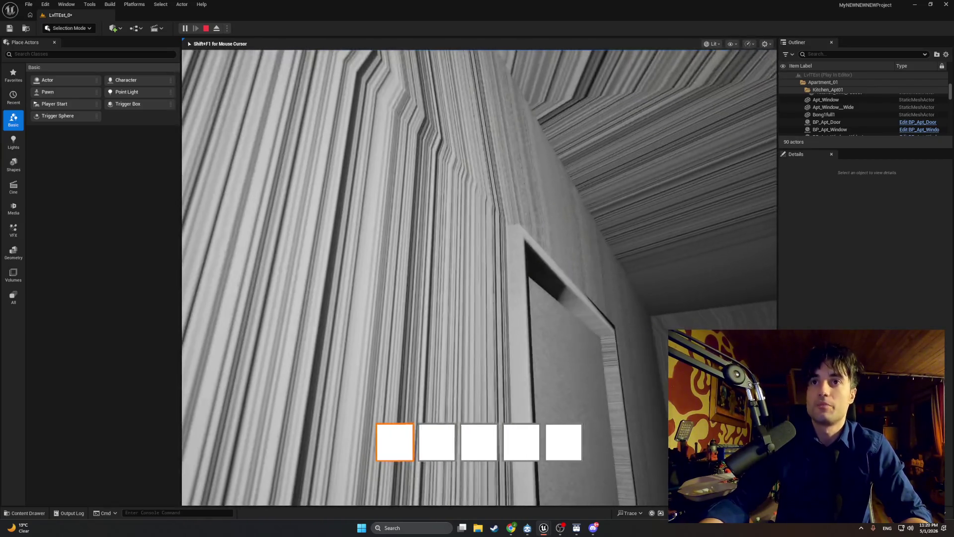
{"action": "key", "text": "w"}
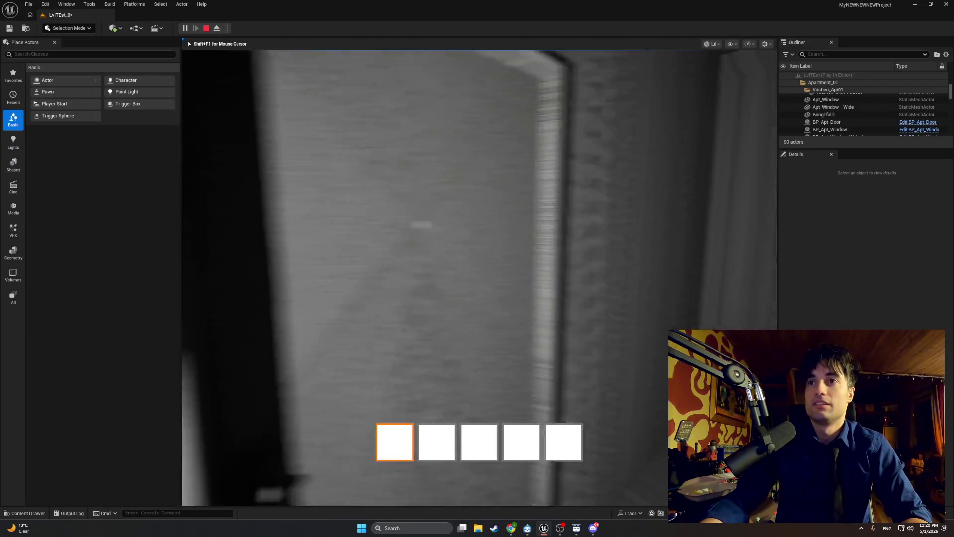
{"action": "key", "text": "w"}
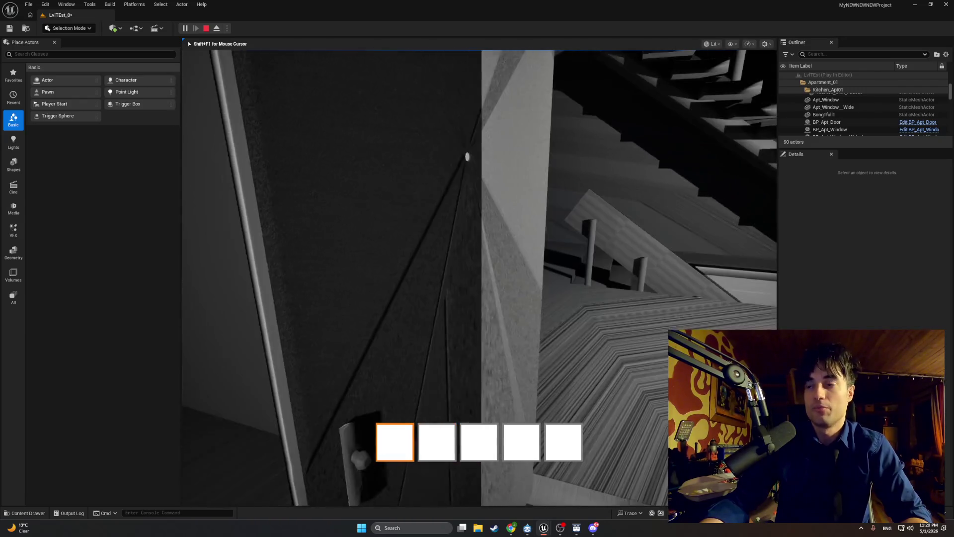
{"action": "key", "text": "w"}
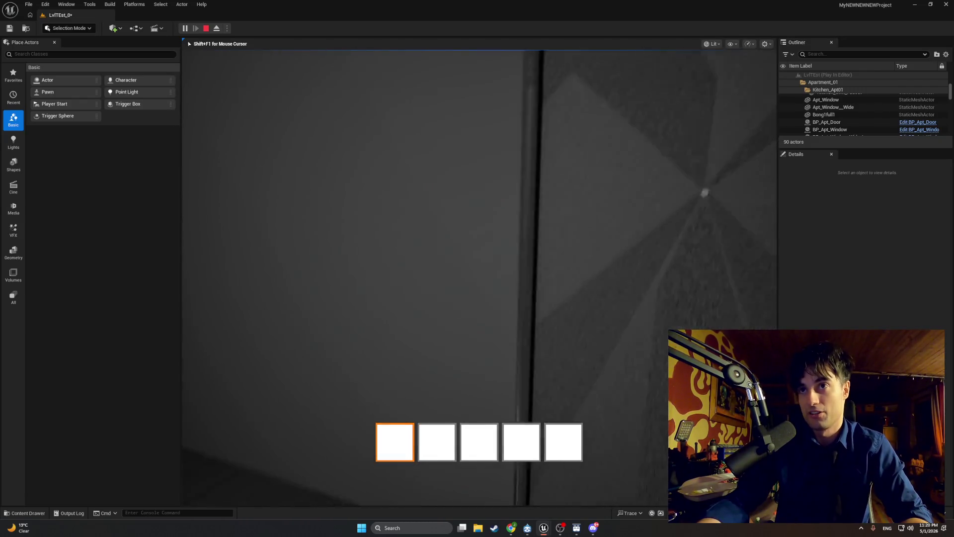
{"action": "key", "text": "w"}
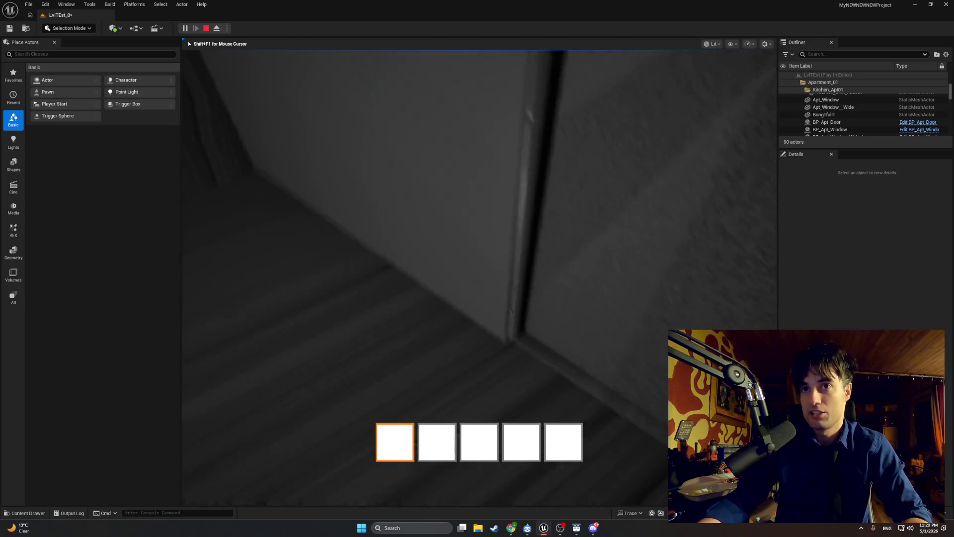
{"action": "key", "text": "w"}
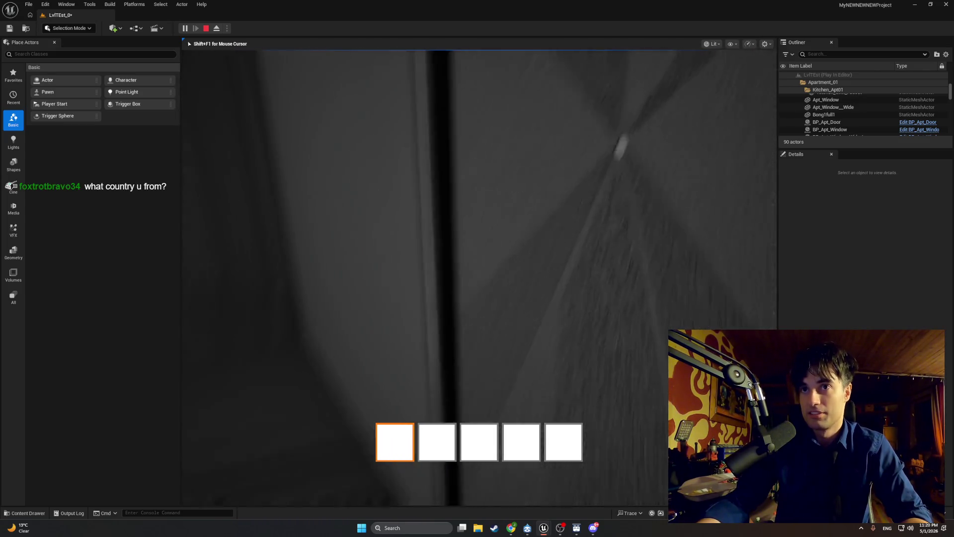
{"action": "key", "text": "w"}
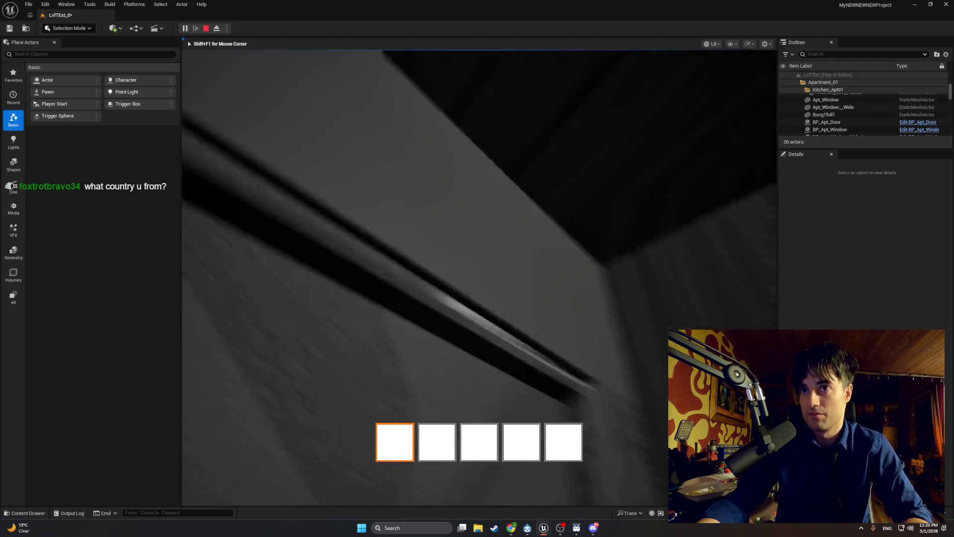
{"action": "key", "text": "Escape"}
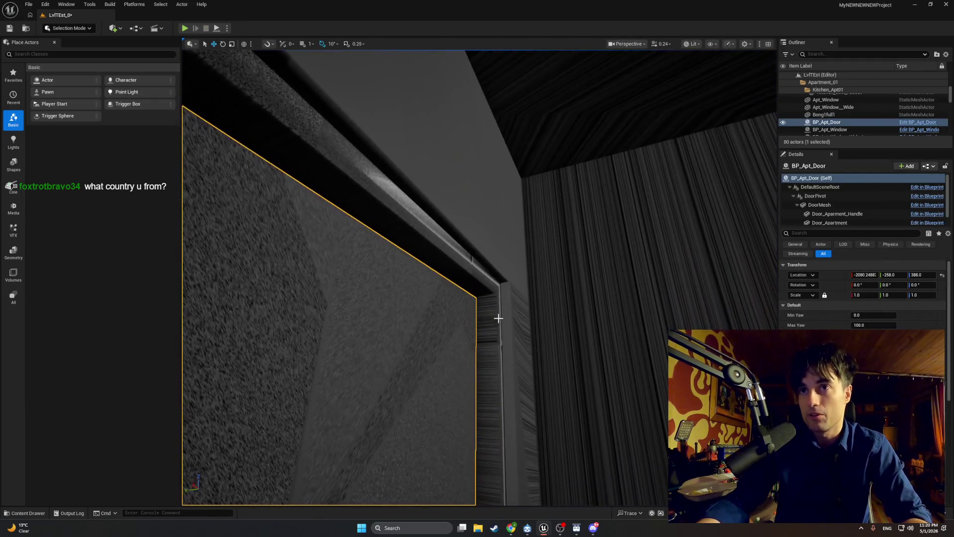
Step: Move Door_Aparment_Frame along Y to -261.76
{"action": "left_click", "coordinate": [494, 318]}
{"action": "key", "text": "f"}
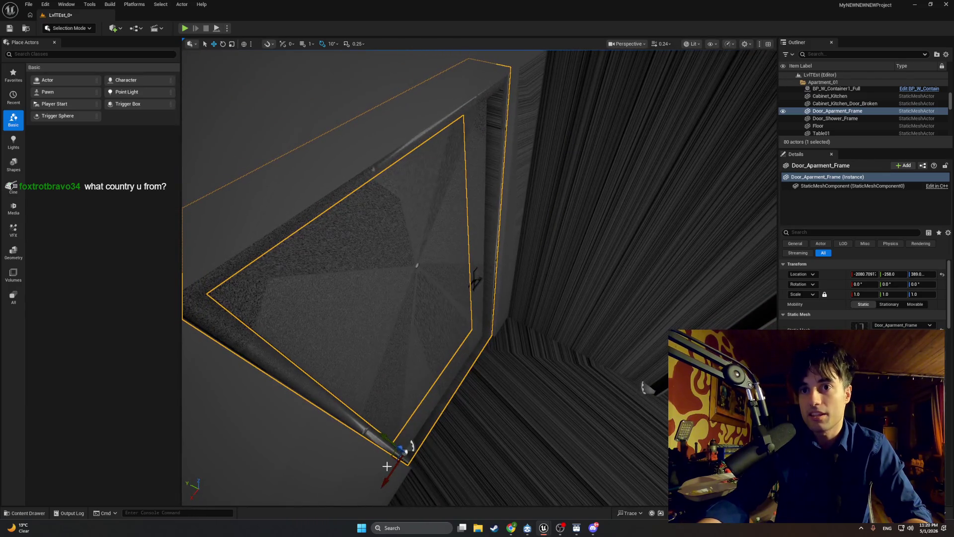
{"action": "mouse_move", "coordinate": [391, 442]}
{"action": "left_mouse_down"}
{"action": "mouse_move", "coordinate": [392, 463]}
{"action": "mouse_move", "coordinate": [366, 470]}
{"action": "left_mouse_up"}
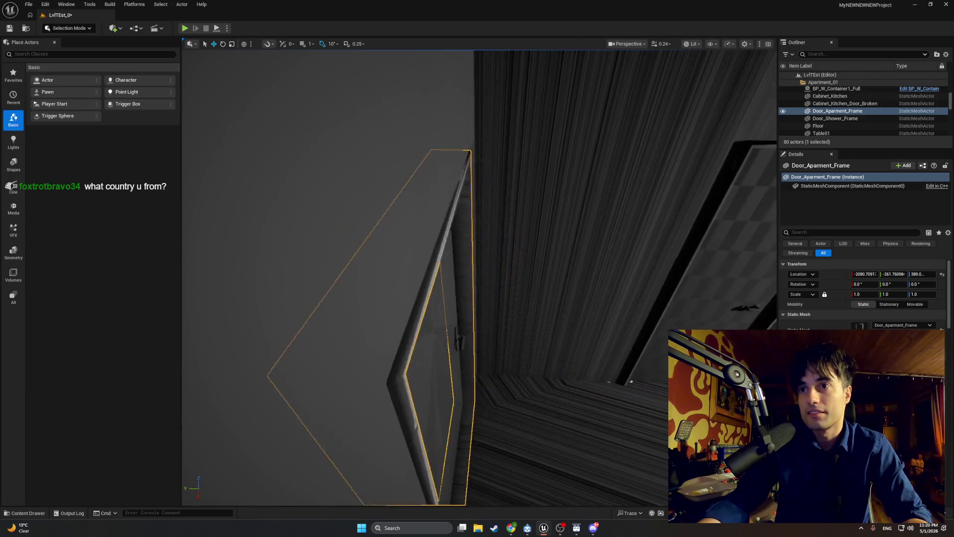
{"action": "key", "text": "f"}
Step: Move BP_Apt_Door along Y to about -270.44 and start a play test
{"action": "left_click", "coordinate": [443, 351]}
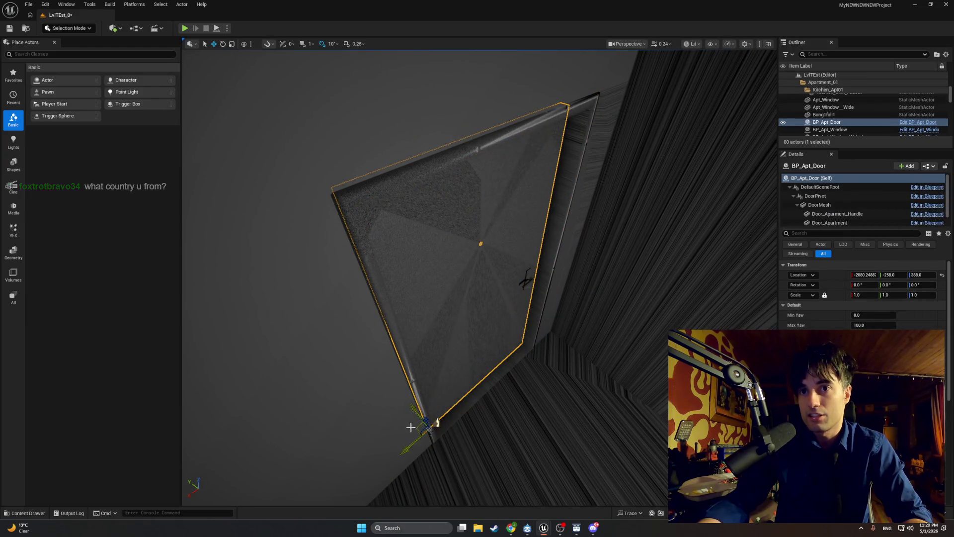
{"action": "mouse_move", "coordinate": [426, 417]}
{"action": "left_mouse_down"}
{"action": "mouse_move", "coordinate": [437, 398]}
{"action": "mouse_move", "coordinate": [477, 378]}
{"action": "mouse_move", "coordinate": [497, 405]}
{"action": "left_mouse_up"}
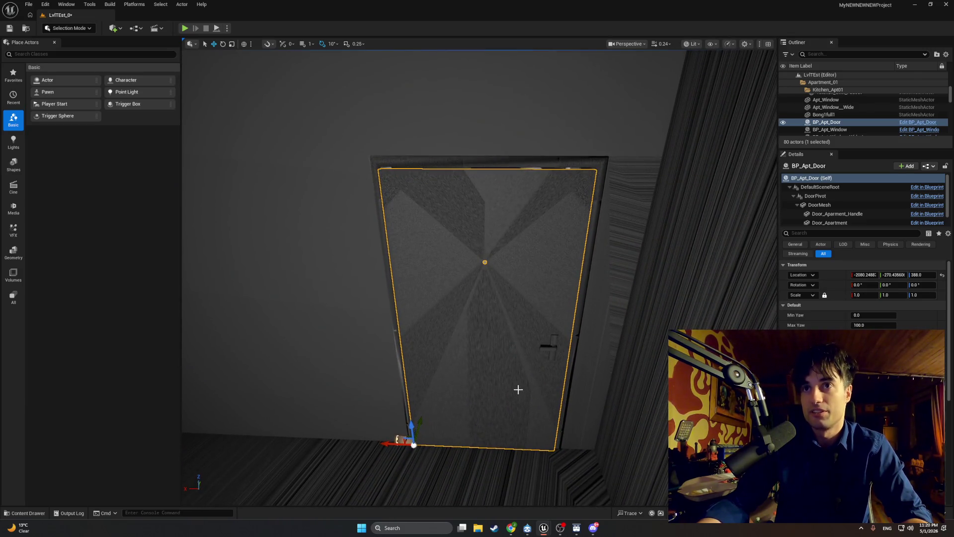
{"action": "left_click", "coordinate": [185, 27]}
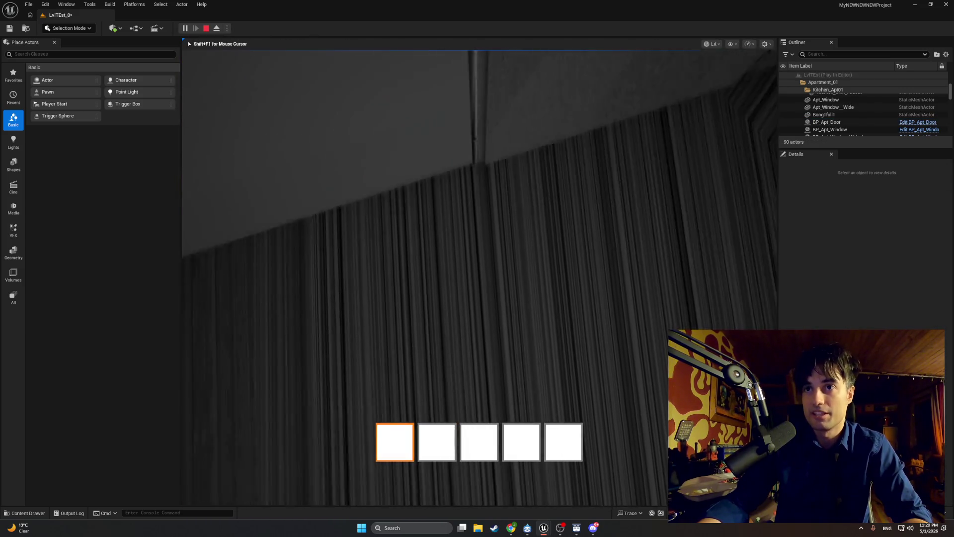
Step: Open the apartment door in play, end the test, and nudge BP_Apt_Door to about Y -268.33
{"action": "key", "text": "e"}
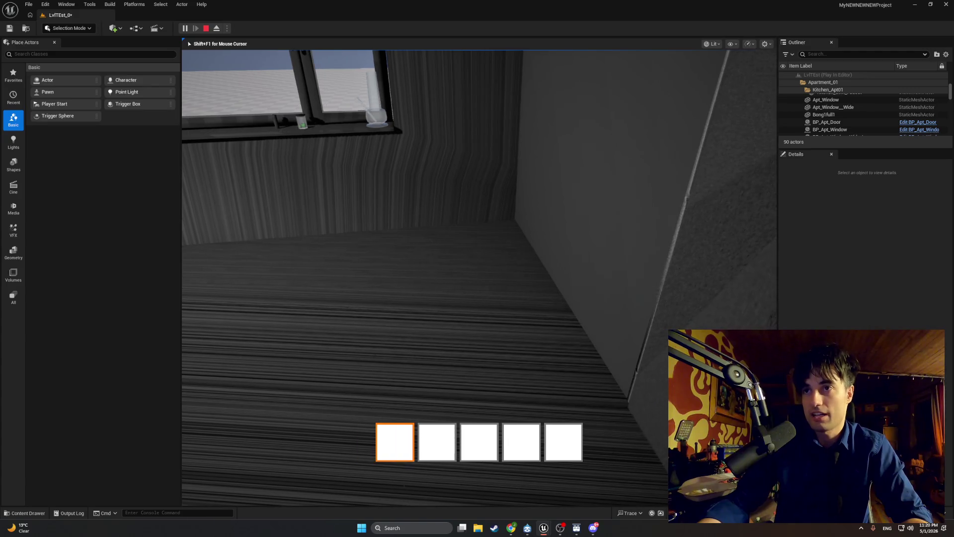
{"action": "key", "text": "e"}
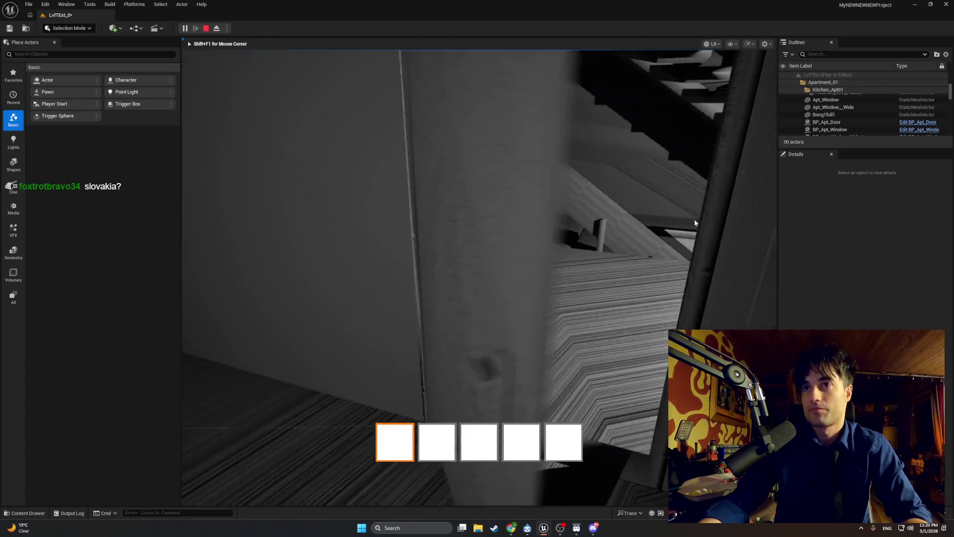
{"action": "key", "text": "Escape"}
{"action": "left_click", "coordinate": [456, 376]}
{"action": "left_click_drag", "start_coordinate": [454, 373], "coordinate": [457, 373]}
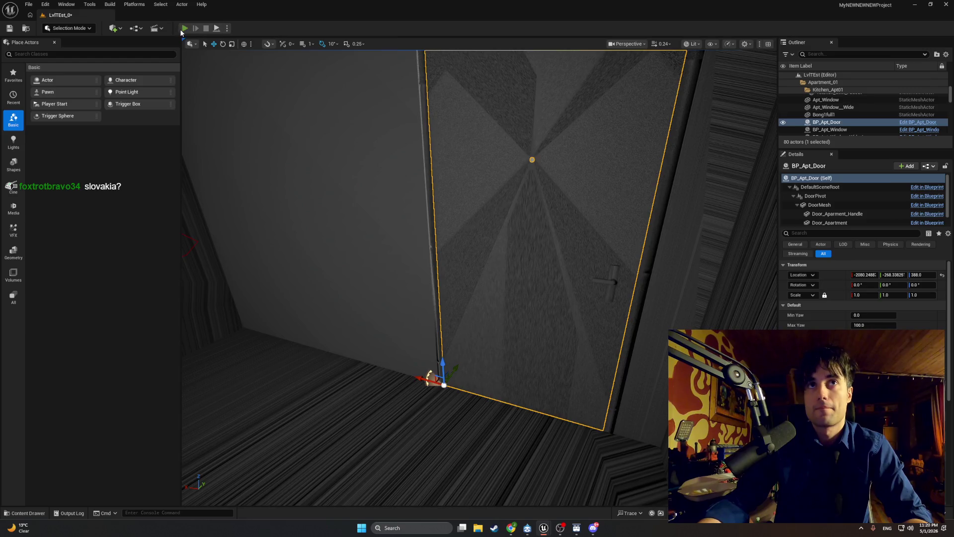
{"action": "left_click", "coordinate": [185, 27]}
{"action": "key", "text": "e"}
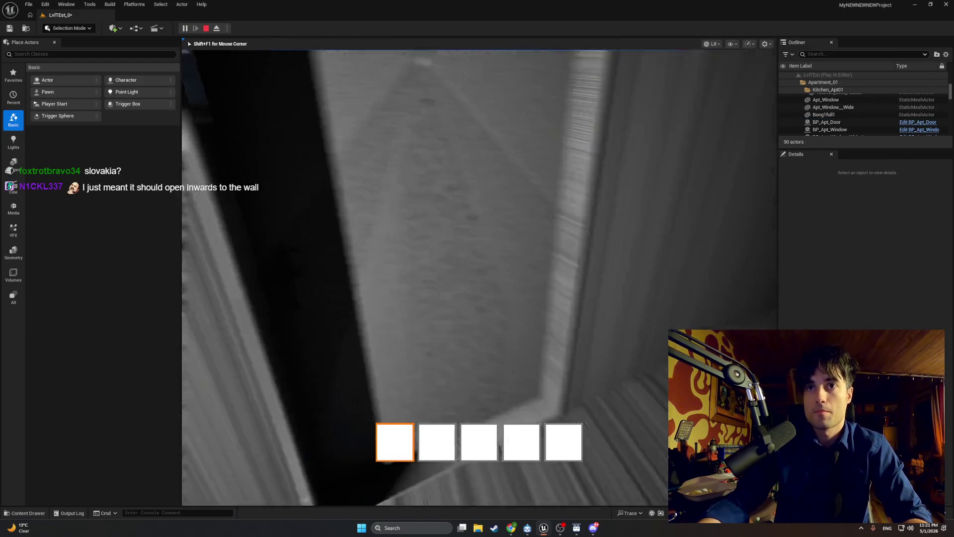
{"action": "key", "text": "w"}
{"action": "key", "text": "w"}
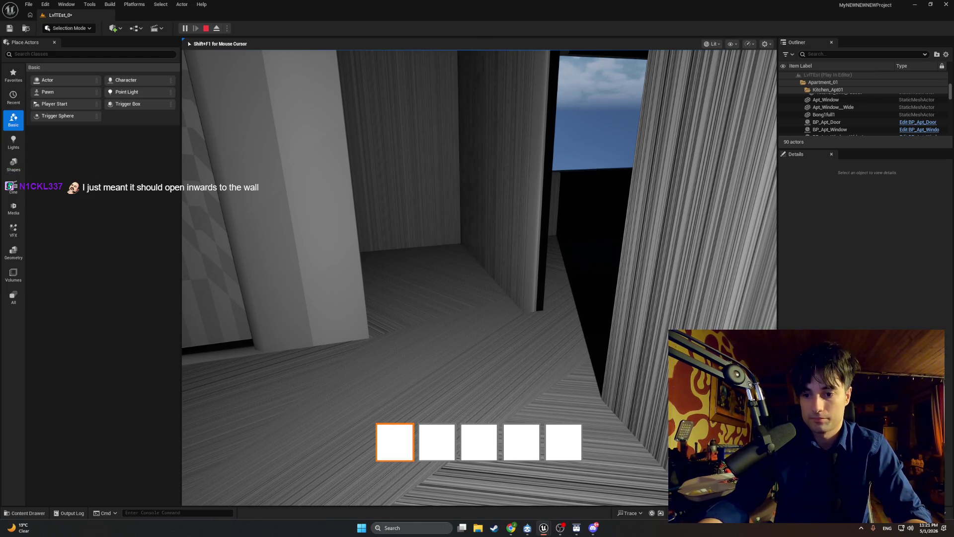
{"action": "key", "text": "Escape"}
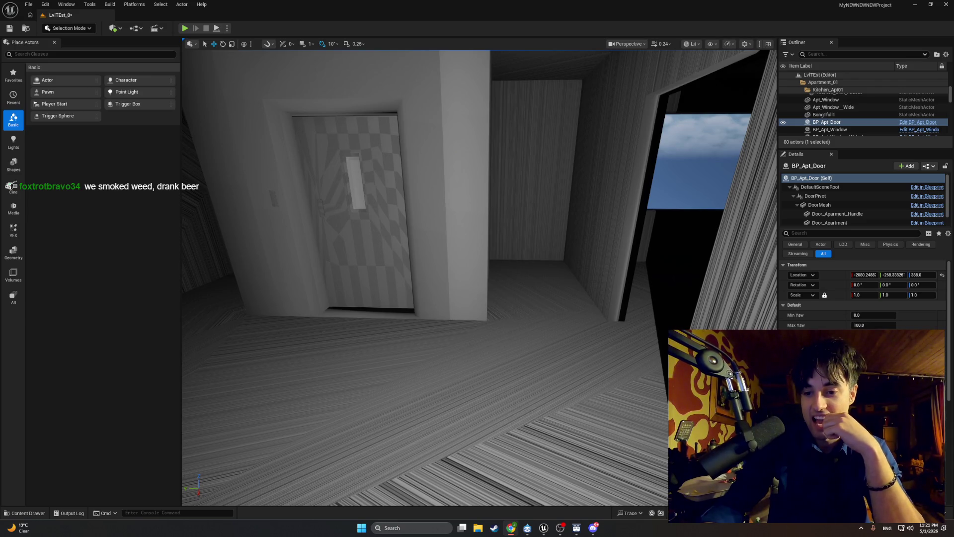
Step: Locate the elevator door's Blueprint asset in the Content Drawer and open BP_Elevator_Door_1
{"action": "left_click", "coordinate": [26, 513]}
{"action": "right_click", "coordinate": [316, 268]}
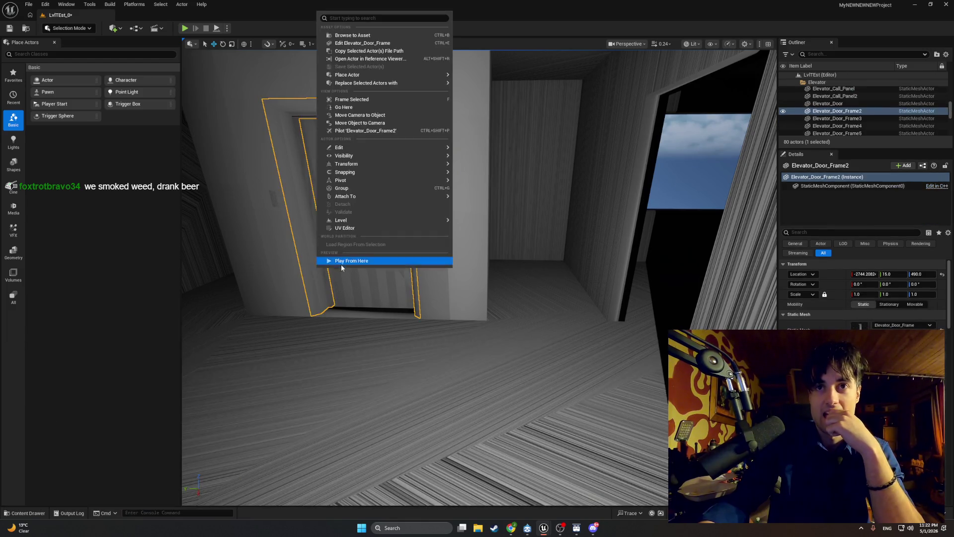
{"action": "right_click", "coordinate": [337, 295]}
{"action": "left_click", "coordinate": [373, 55]}
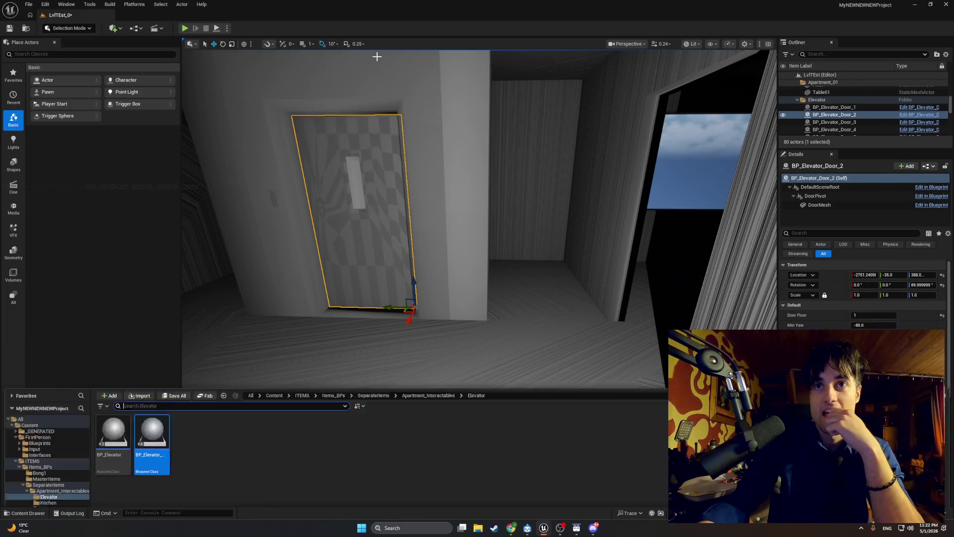
{"action": "double_click", "coordinate": [158, 386]}
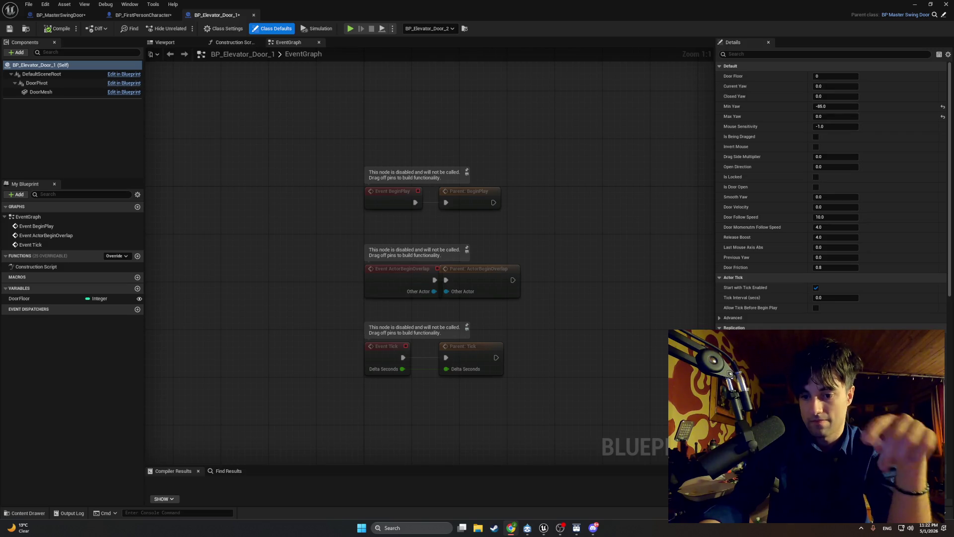
{"action": "key", "text": "alt+Tab"}
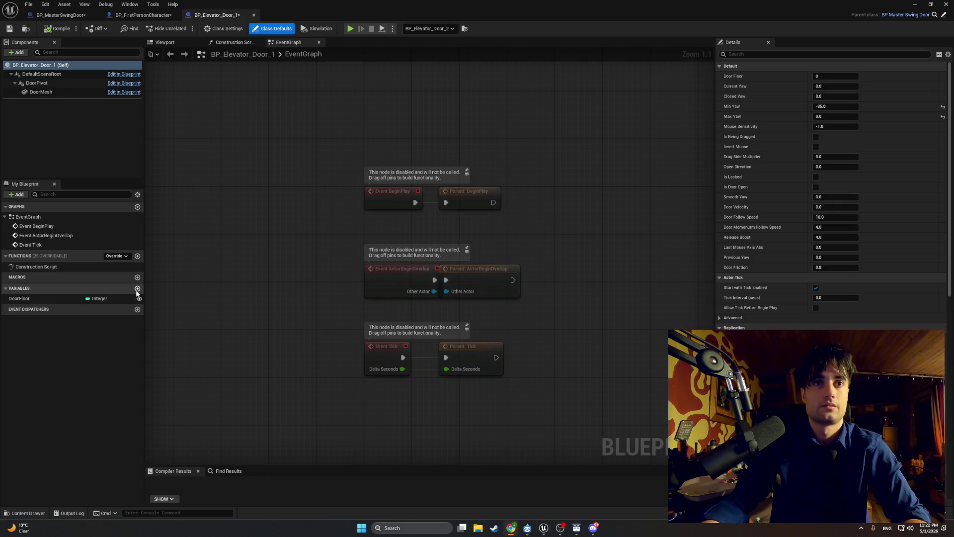
Step: Add a Boolean variable AutoCloseEnabled, compile, and set its default value to true
{"action": "left_click", "coordinate": [138, 288]}
{"action": "type", "text": "Auto"}
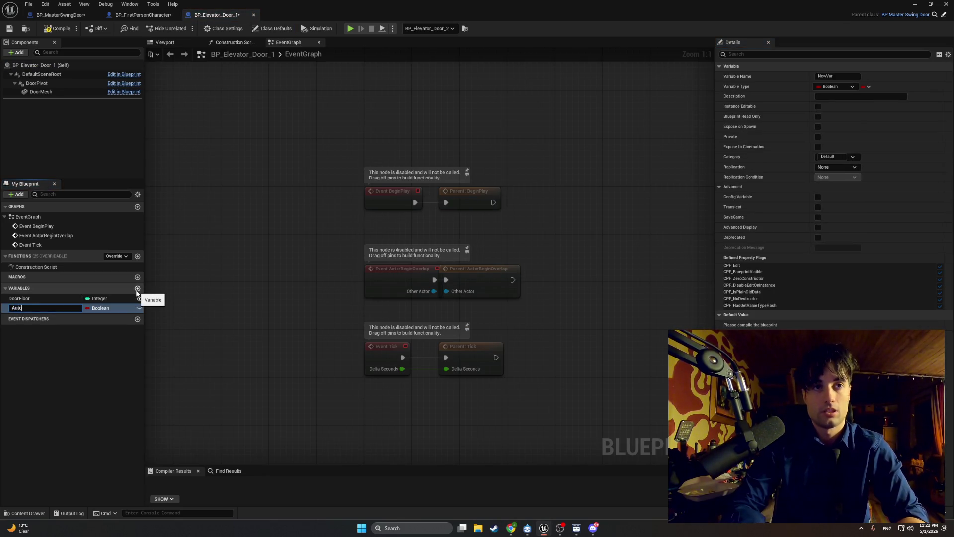
{"action": "type", "text": "CloseEnabled"}
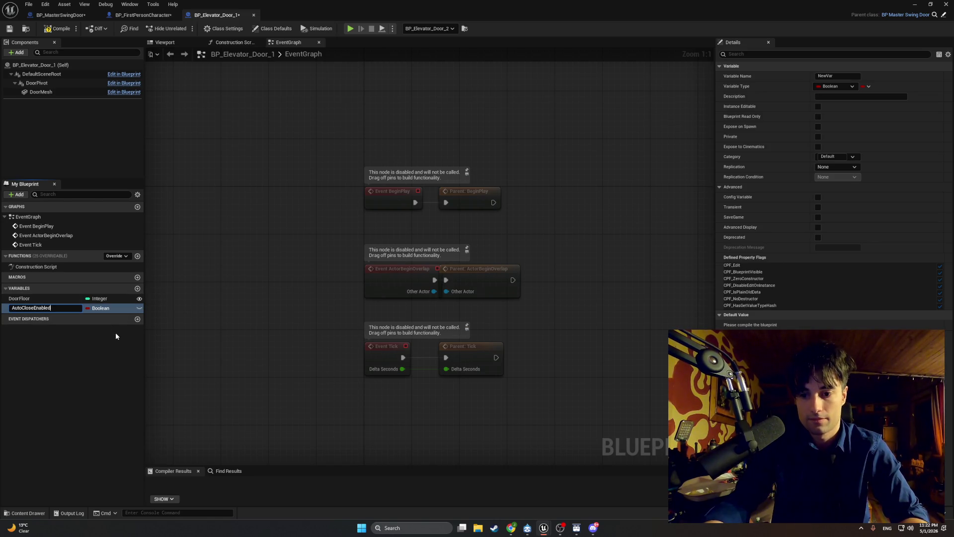
{"action": "key", "text": "Return"}
{"action": "left_click", "coordinate": [61, 31]}
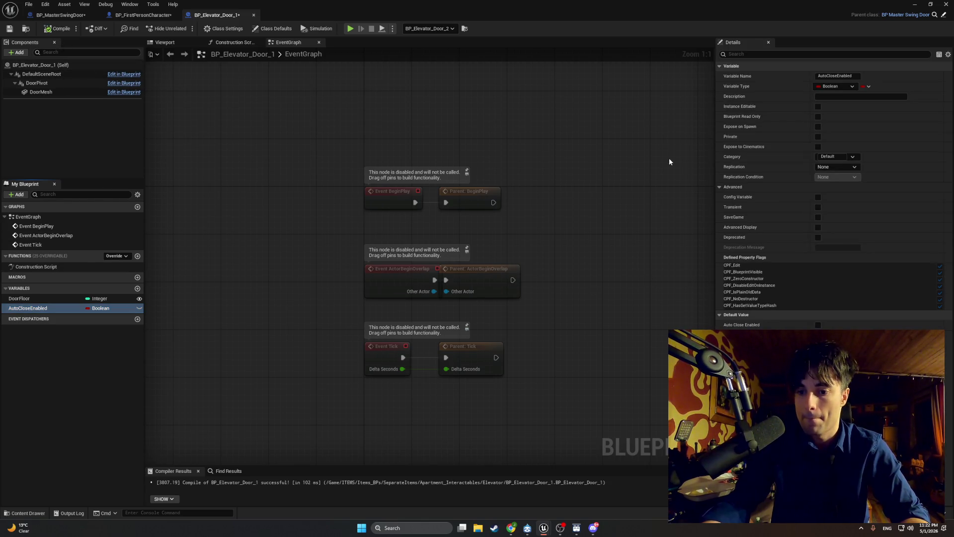
{"action": "left_click", "coordinate": [818, 325]}
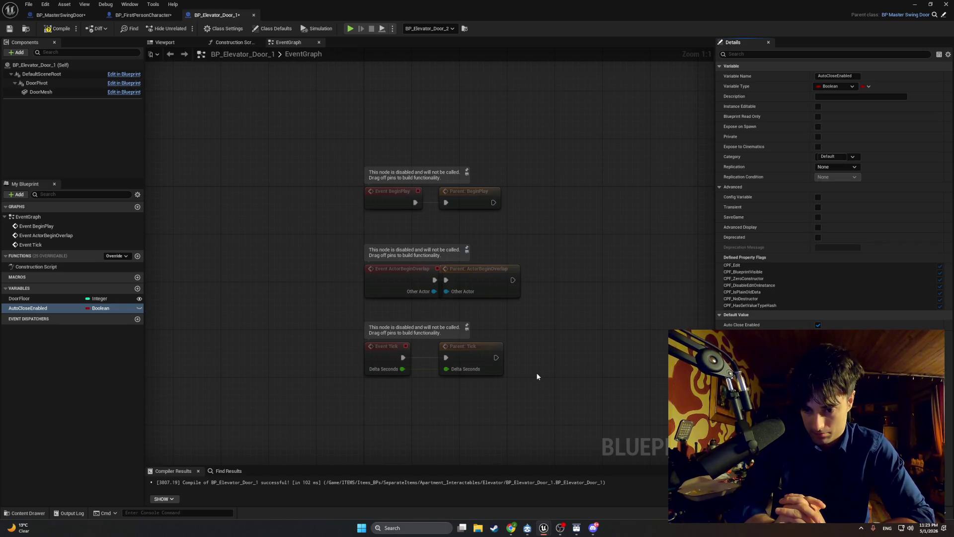
{"action": "key", "text": "alt+Tab"}
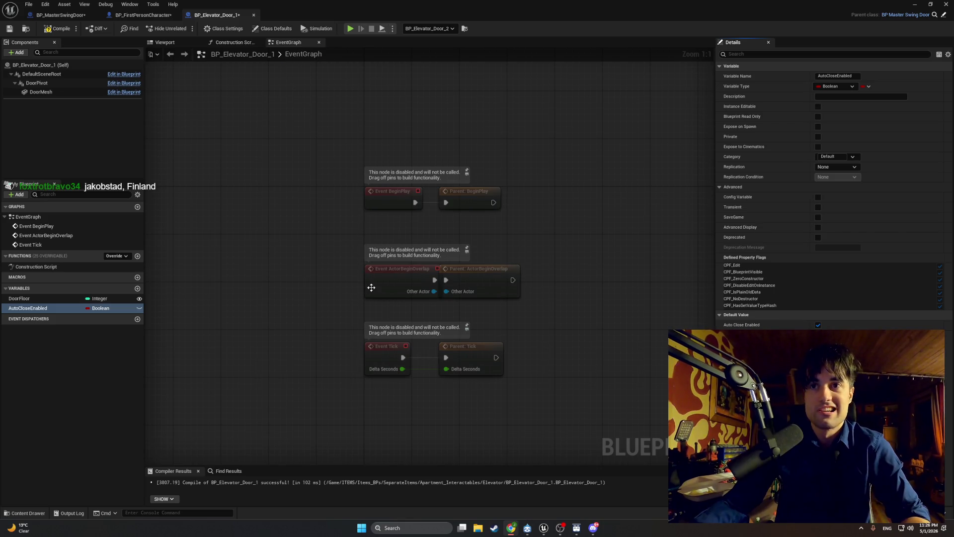
{"action": "left_click_drag", "start_coordinate": [384, 311], "coordinate": [263, 292]}
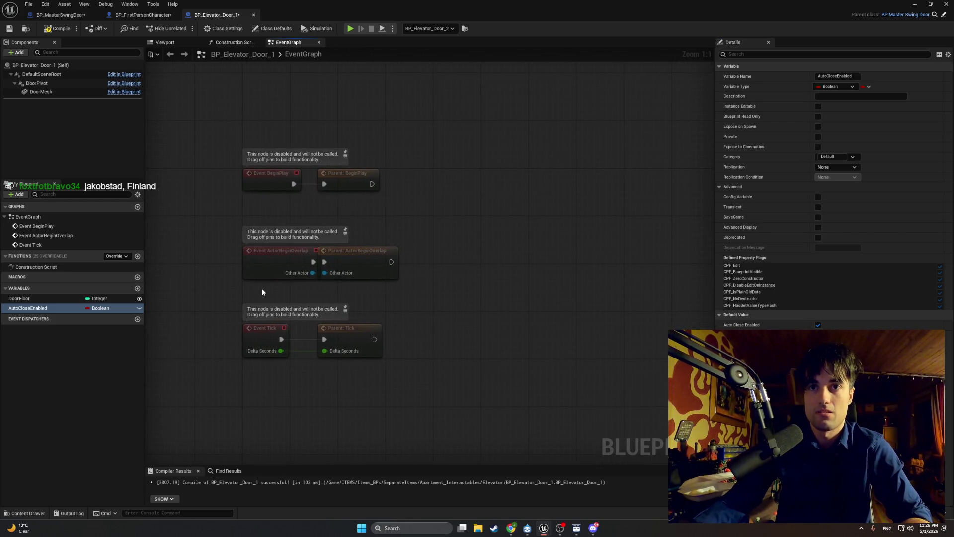
{"action": "left_click_drag", "start_coordinate": [335, 360], "coordinate": [278, 343]}
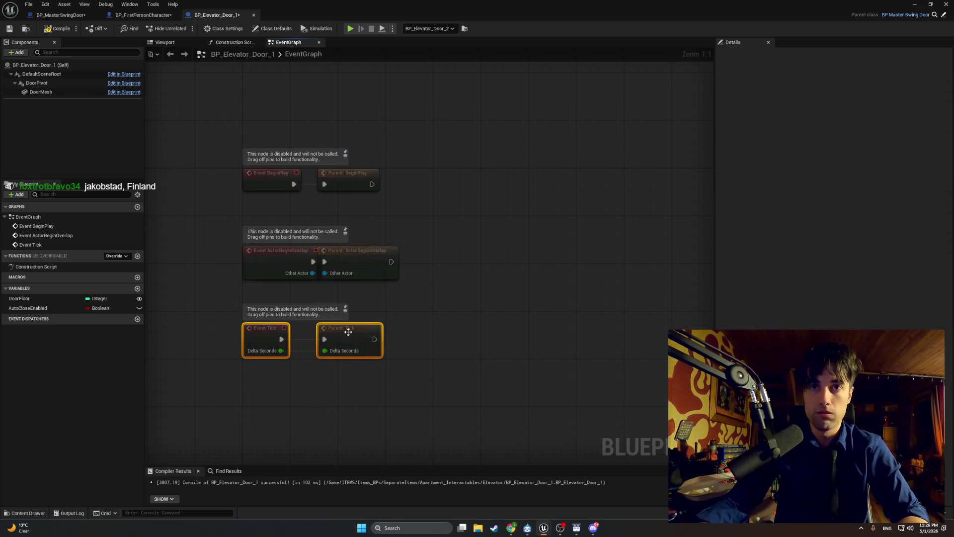
{"action": "mouse_move", "coordinate": [376, 339]}
{"action": "left_mouse_down"}
{"action": "mouse_move", "coordinate": [420, 355]}
{"action": "mouse_move", "coordinate": [440, 349]}
{"action": "left_mouse_up"}
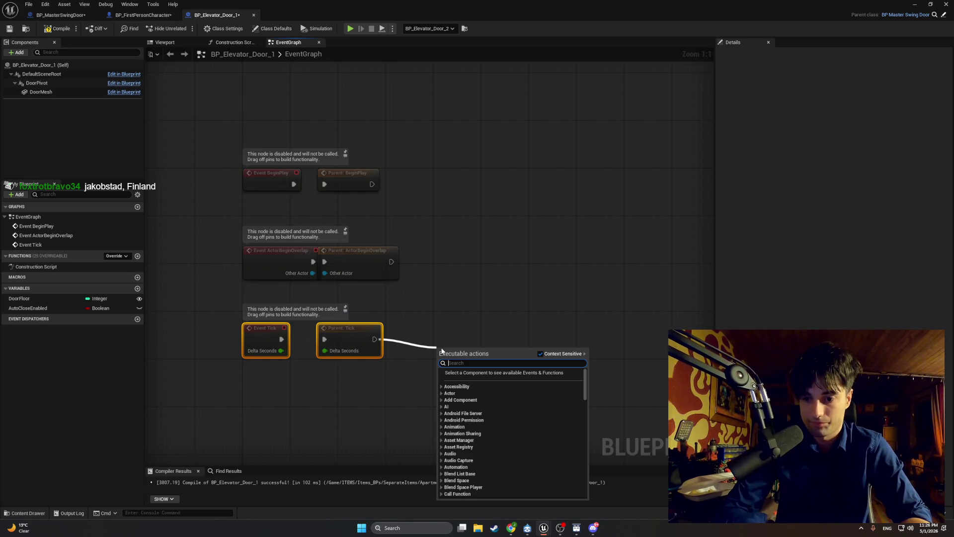
Step: Place a Branch node beside Parent: Tick and wire Parent: Tick's execution output into it
{"action": "left_click", "coordinate": [458, 298]}
{"action": "left_click", "coordinate": [459, 360]}
{"action": "left_click_drag", "start_coordinate": [458, 347], "coordinate": [447, 341]}
{"action": "mouse_move", "coordinate": [376, 339]}
{"action": "left_mouse_down"}
{"action": "mouse_move", "coordinate": [416, 339]}
{"action": "mouse_move", "coordinate": [379, 339]}
{"action": "mouse_move", "coordinate": [435, 351]}
{"action": "mouse_move", "coordinate": [387, 391]}
{"action": "left_mouse_up"}
Step: Feed an Is Being Dragged getter into the Branch Condition, deleting a wrongly added Is Component Being Destroyed check
{"action": "type", "text": "is bein"}
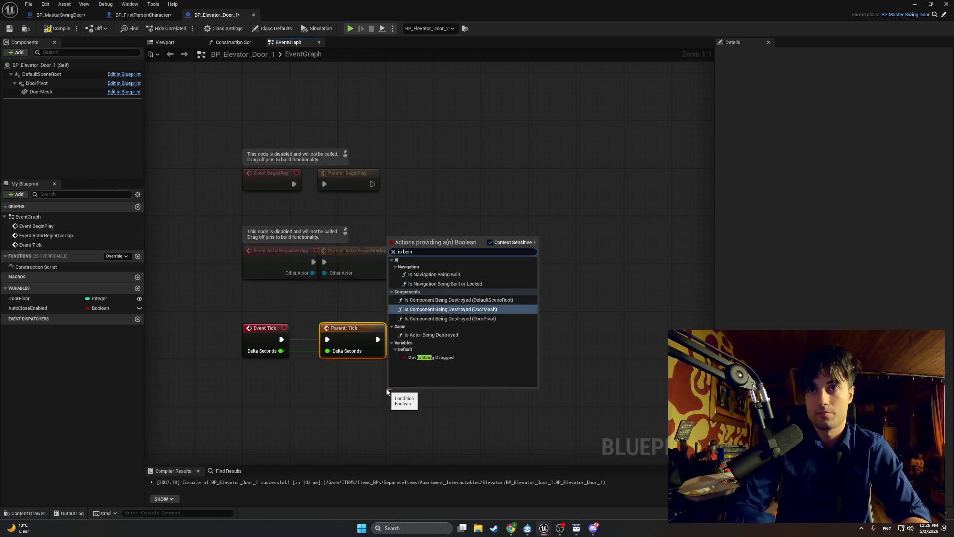
{"action": "key", "text": "Return"}
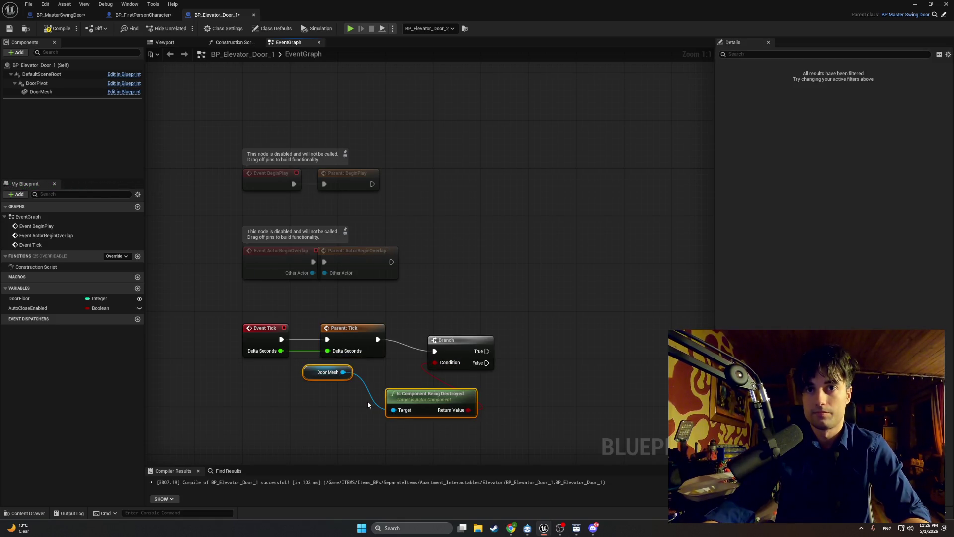
{"action": "left_click_drag", "start_coordinate": [314, 377], "coordinate": [318, 375]}
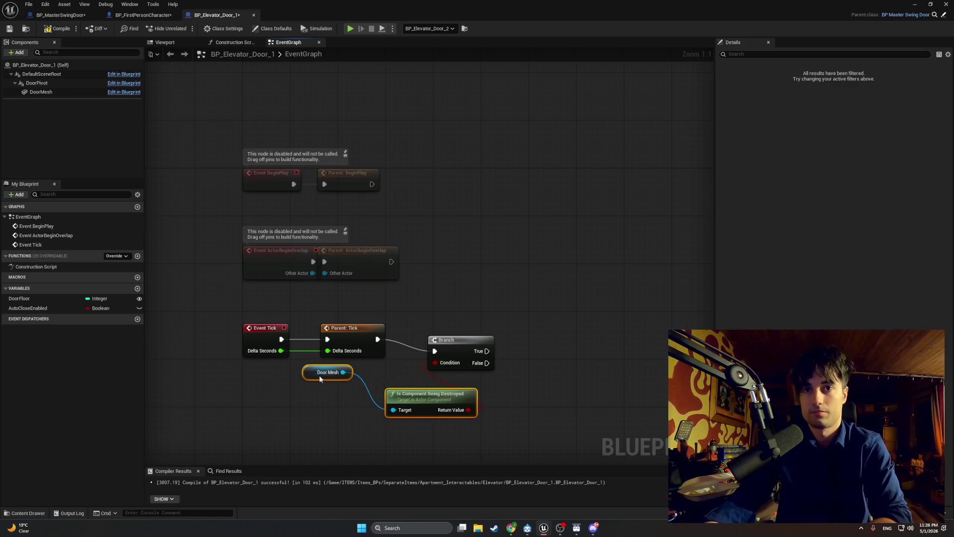
{"action": "key", "text": "Delete"}
{"action": "left_click_drag", "start_coordinate": [435, 362], "coordinate": [381, 380]}
{"action": "type", "text": "is bein"}
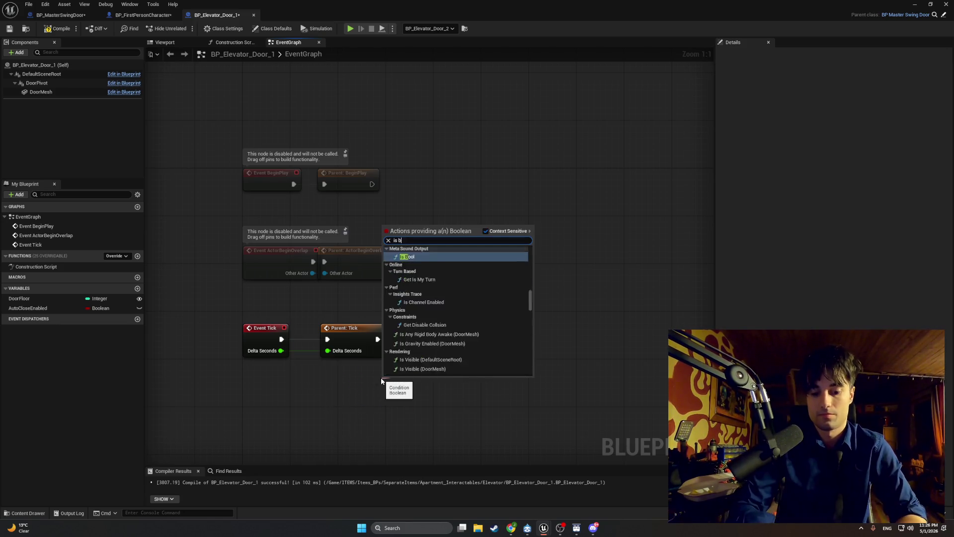
{"action": "left_click", "coordinate": [406, 346]}
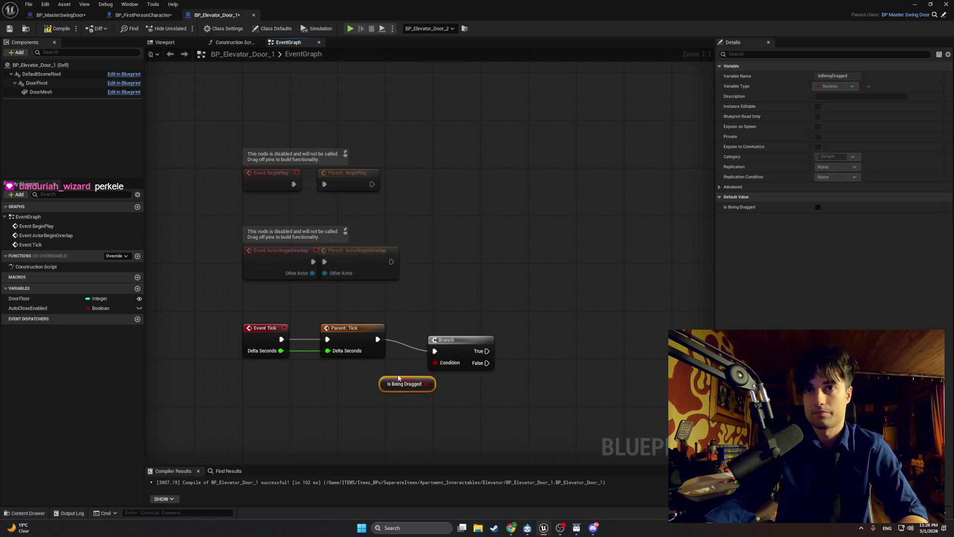
{"action": "left_click_drag", "start_coordinate": [380, 387], "coordinate": [357, 388]}
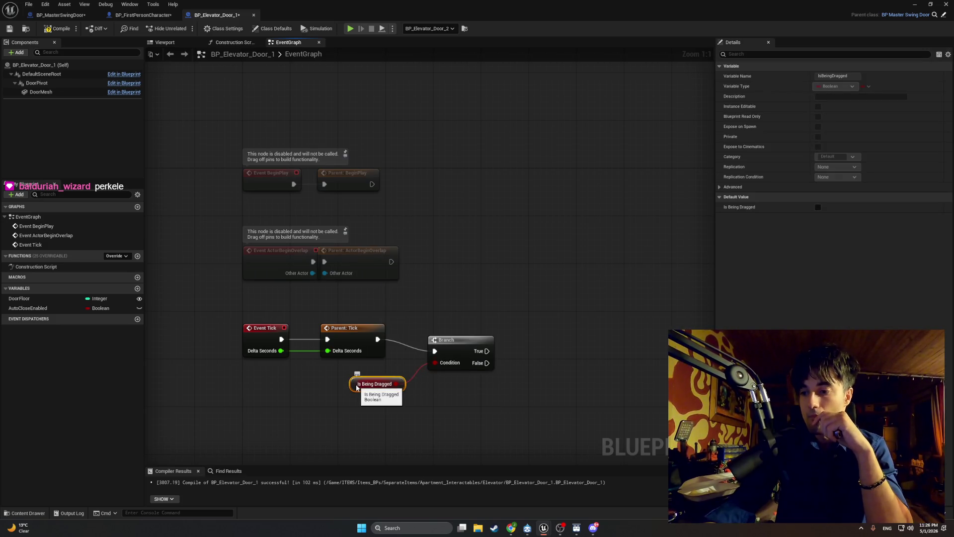